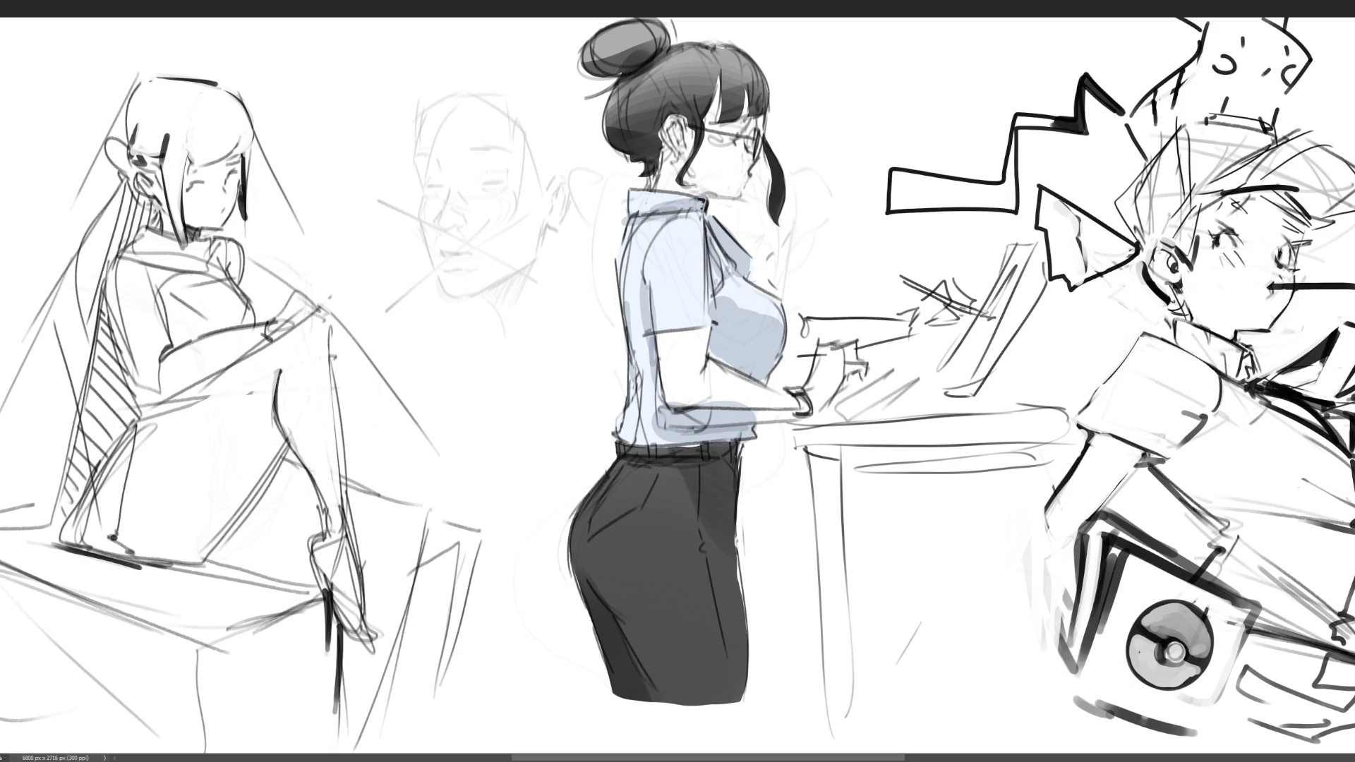
# - Shade the woman's bangs, the area under her jaw and her upper arm in pink
pyautogui.moveTo(723, 80)
pyautogui.mouseDown()
pyautogui.moveTo(707, 117)
pyautogui.moveTo(740, 127)
pyautogui.moveTo(676, 134)
pyautogui.moveTo(673, 167)
pyautogui.moveTo(749, 140)
pyautogui.mouseUp()
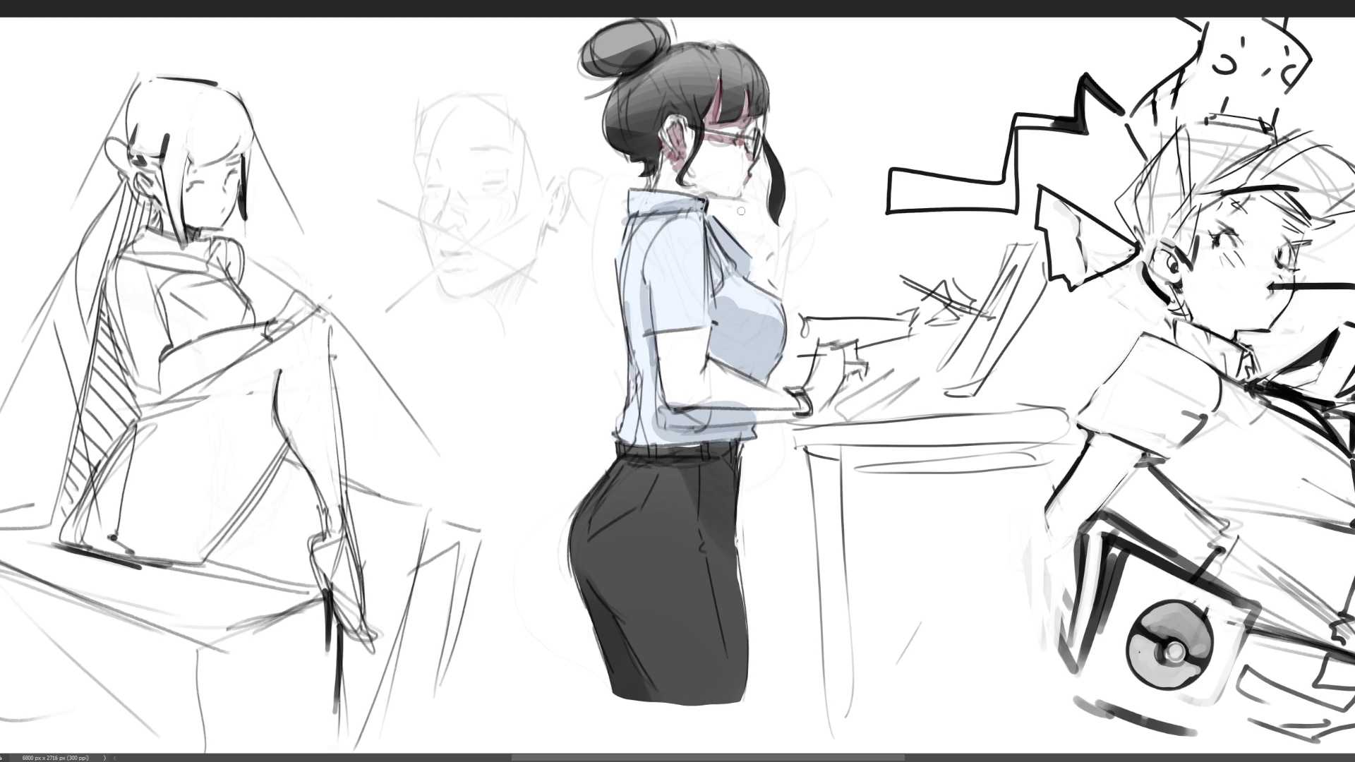
pyautogui.moveTo(695, 182)
pyautogui.mouseDown()
pyautogui.moveTo(735, 197)
pyautogui.moveTo(696, 182)
pyautogui.moveTo(720, 200)
pyautogui.mouseUp()
pyautogui.moveTo(684, 340)
pyautogui.mouseDown()
pyautogui.moveTo(660, 341)
pyautogui.moveTo(709, 335)
pyautogui.moveTo(667, 343)
pyautogui.mouseUp()
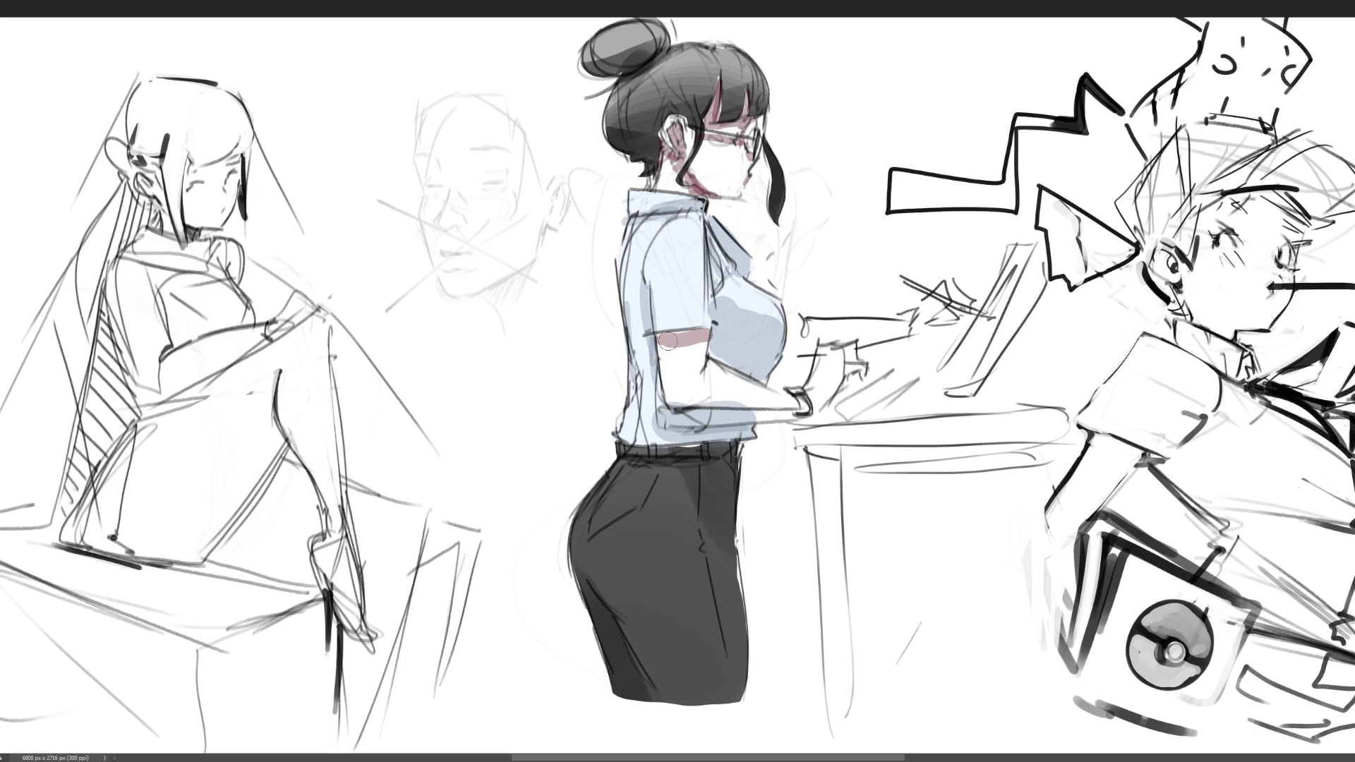
# - Add pink shading along her forearm underside, across the hand and on the fingers
pyautogui.moveTo(667, 402); pyautogui.dragTo(810, 404)
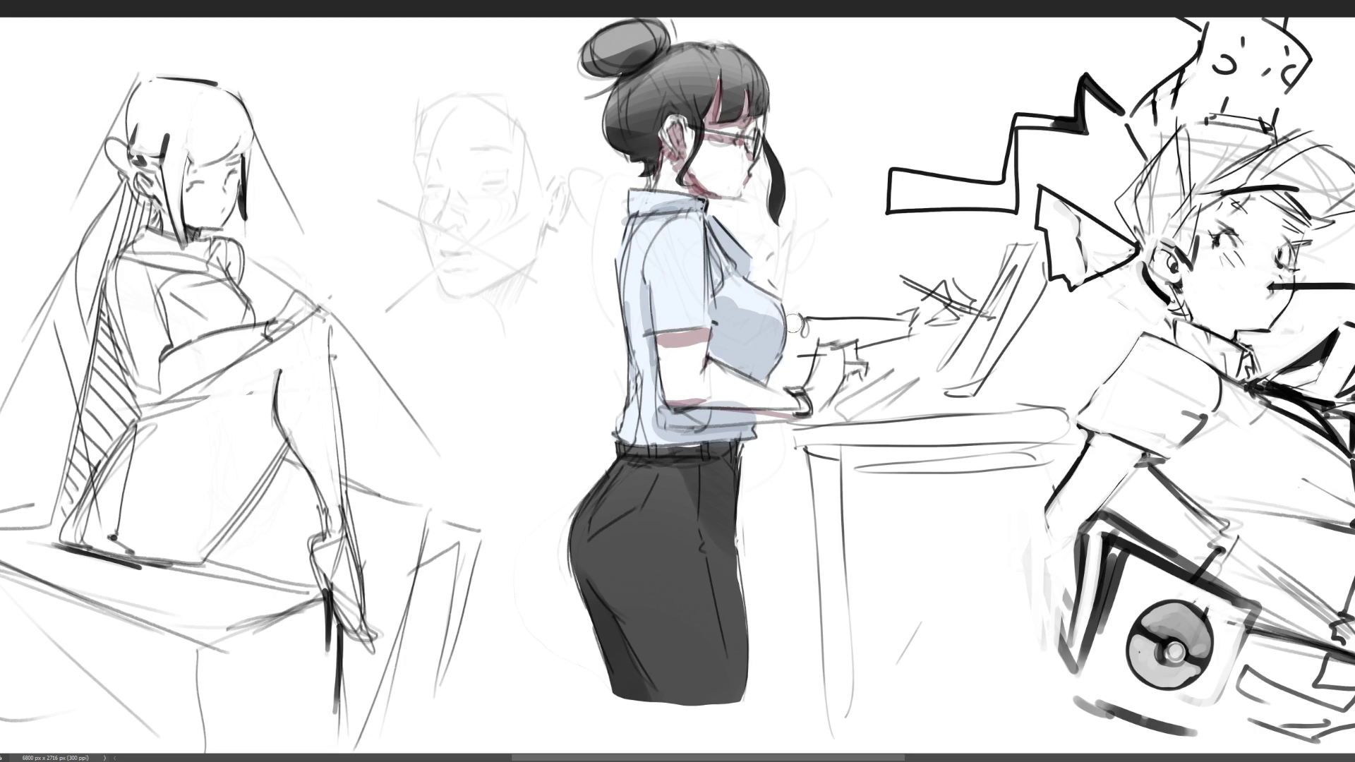
pyautogui.moveTo(794, 338)
pyautogui.mouseDown()
pyautogui.moveTo(911, 329)
pyautogui.moveTo(877, 330)
pyautogui.moveTo(962, 303)
pyautogui.mouseUp()
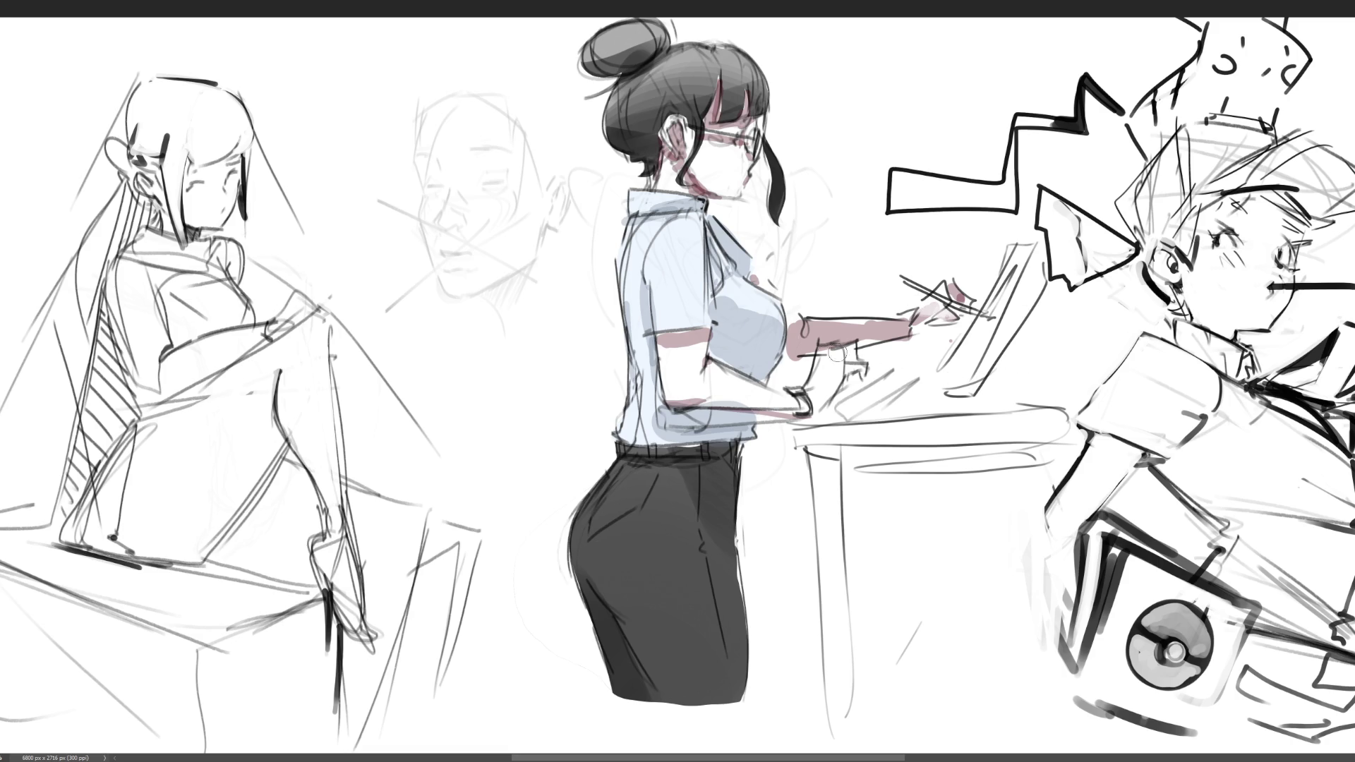
pyautogui.moveTo(849, 362); pyautogui.dragTo(860, 357)
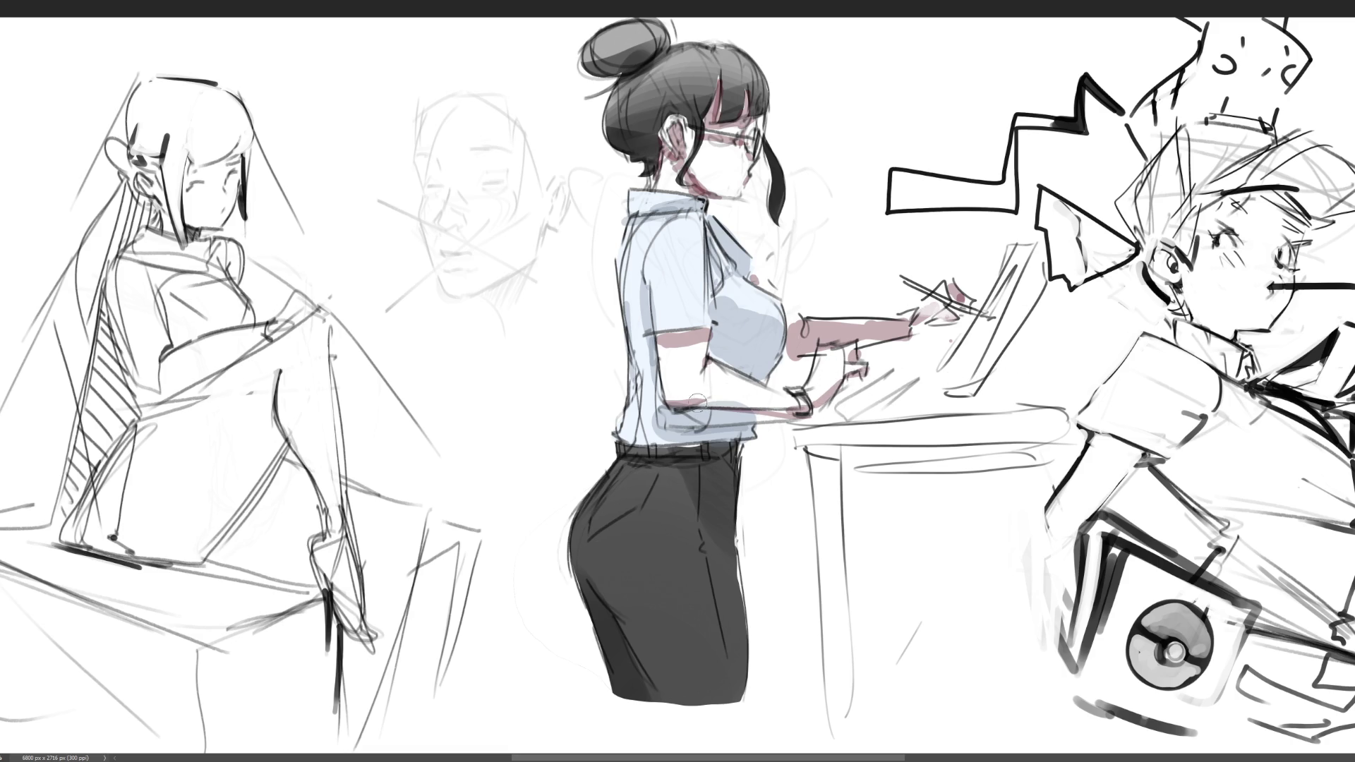
pyautogui.moveTo(692, 404); pyautogui.dragTo(833, 408)
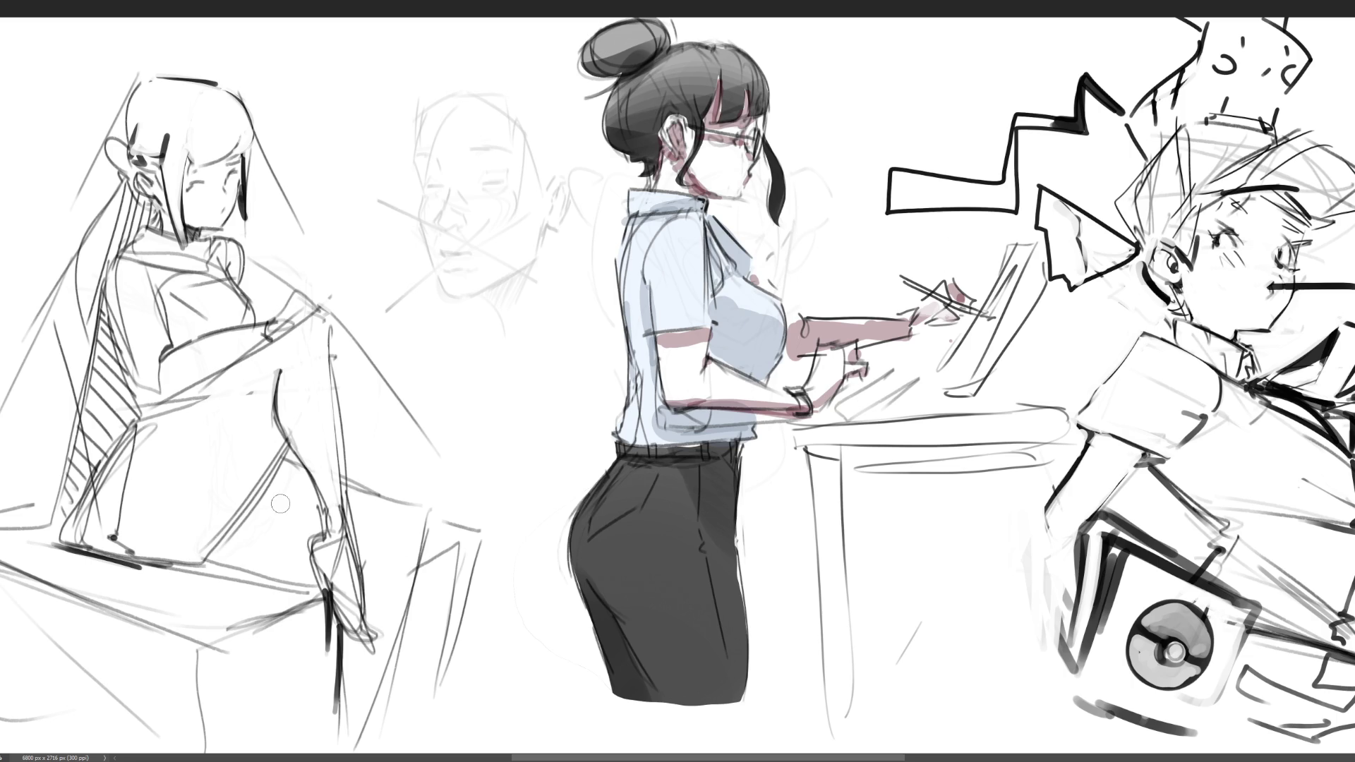
pyautogui.hotkey('ctrl', '-')
pyautogui.hotkey('ctrl', '-')
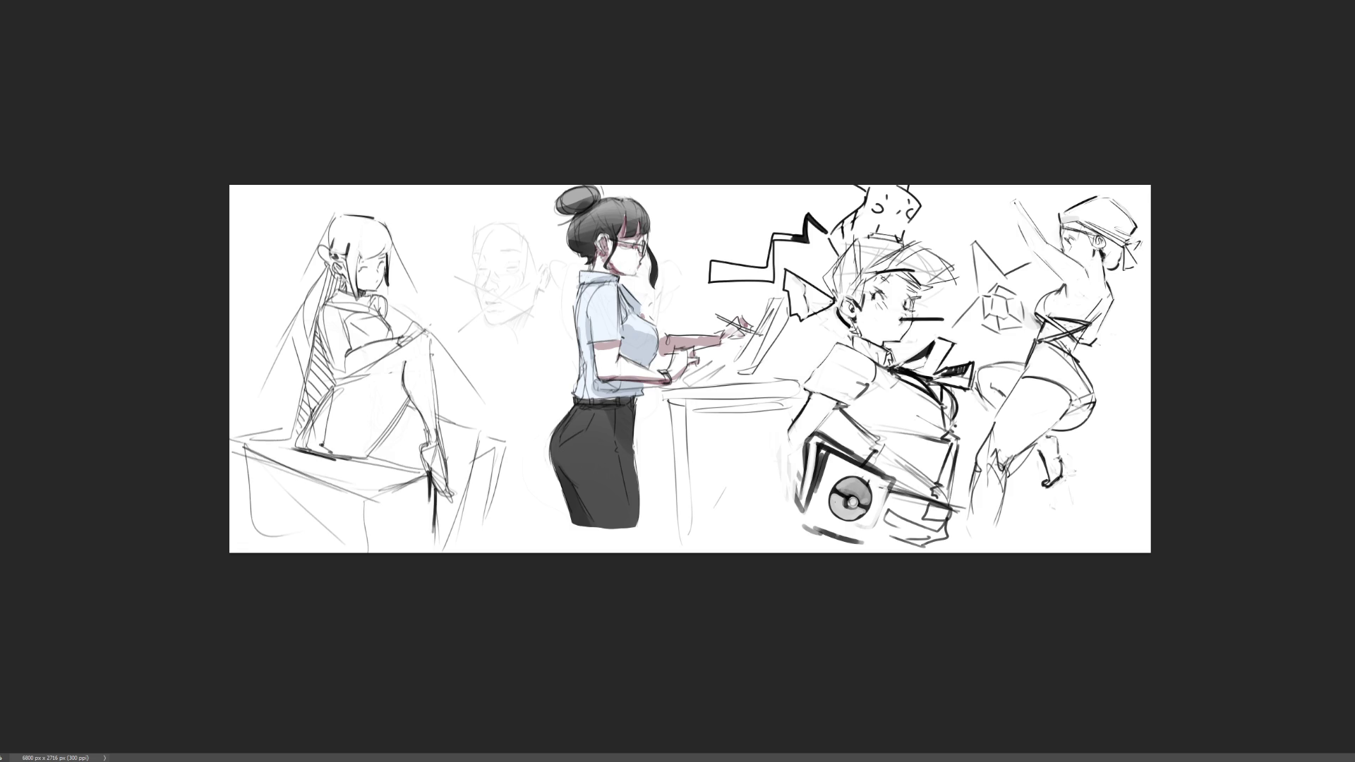
# - Redraw the pencil in the woman's hand as a single dark line
pyautogui.scroll(3, 692, 374)
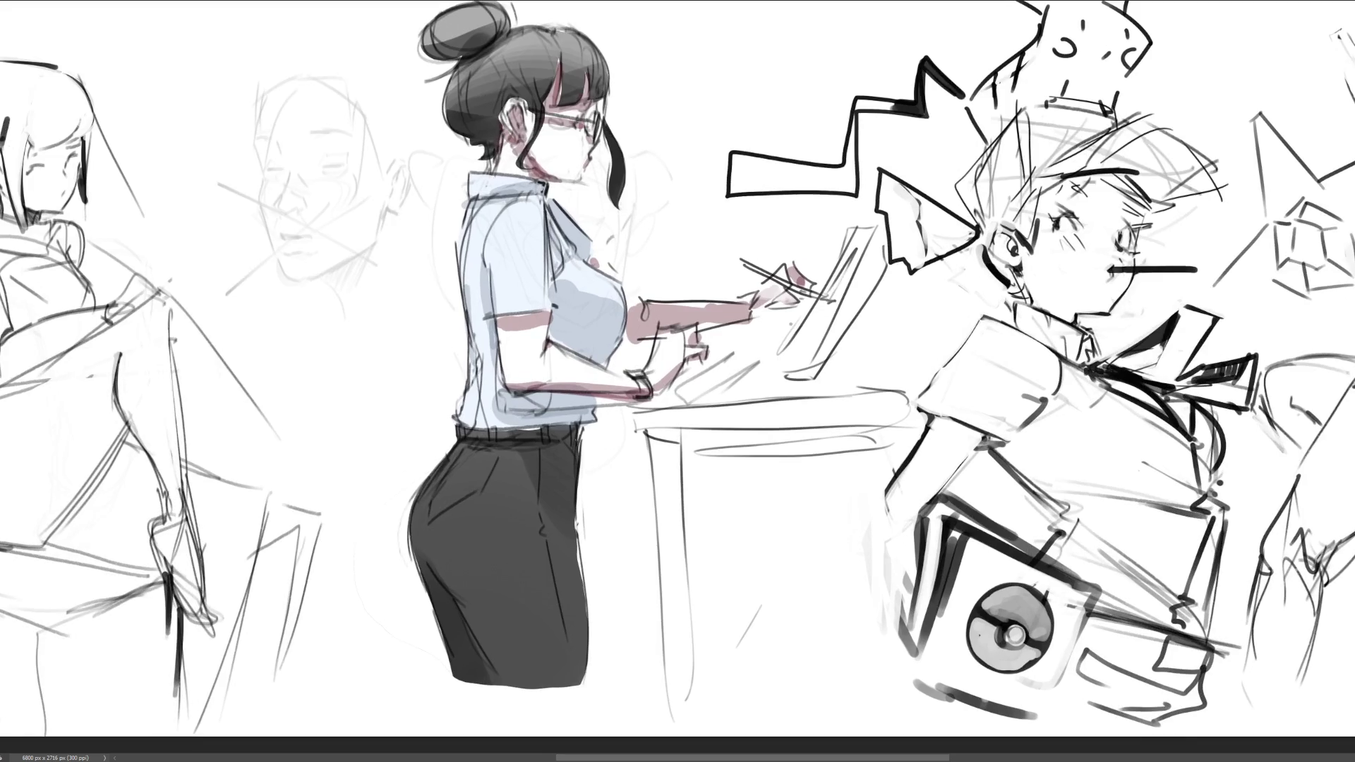
pyautogui.hscroll(-5, 678, 381)
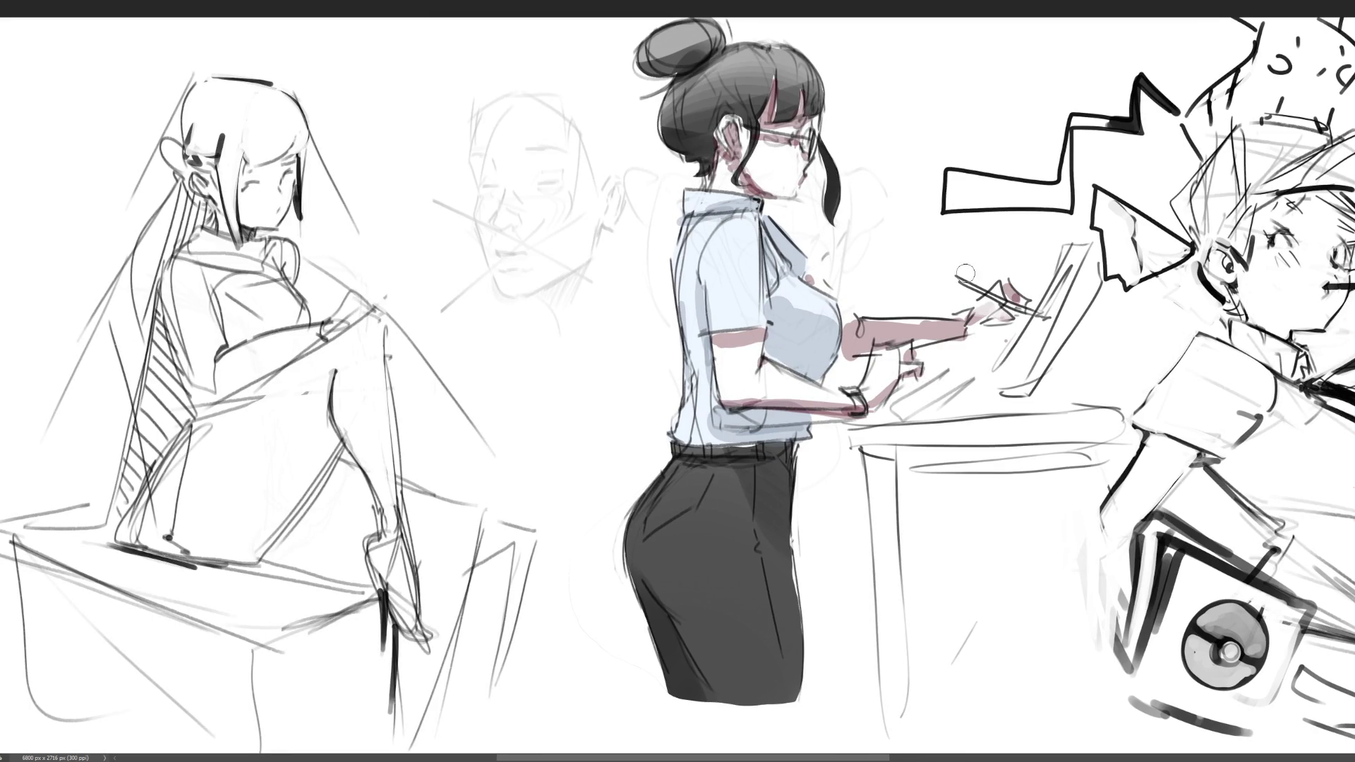
pyautogui.moveTo(956, 279); pyautogui.dragTo(1031, 315)
pyautogui.moveTo(960, 281); pyautogui.dragTo(1030, 308)
pyautogui.hotkey('ctrl', 'z')
pyautogui.moveTo(955, 277); pyautogui.dragTo(1044, 318)
pyautogui.hotkey('ctrl', 'z')
pyautogui.moveTo(953, 277); pyautogui.dragTo(1036, 321)
pyautogui.hotkey('ctrl', 'z')
pyautogui.moveTo(952, 276); pyautogui.dragTo(1035, 317)
# - Redraw the dark outlines along the hair bun's left edge and top right
pyautogui.moveTo(673, 77); pyautogui.dragTo(657, 147)
pyautogui.hotkey('ctrl', 'z')
pyautogui.hotkey('ctrl', 'z')
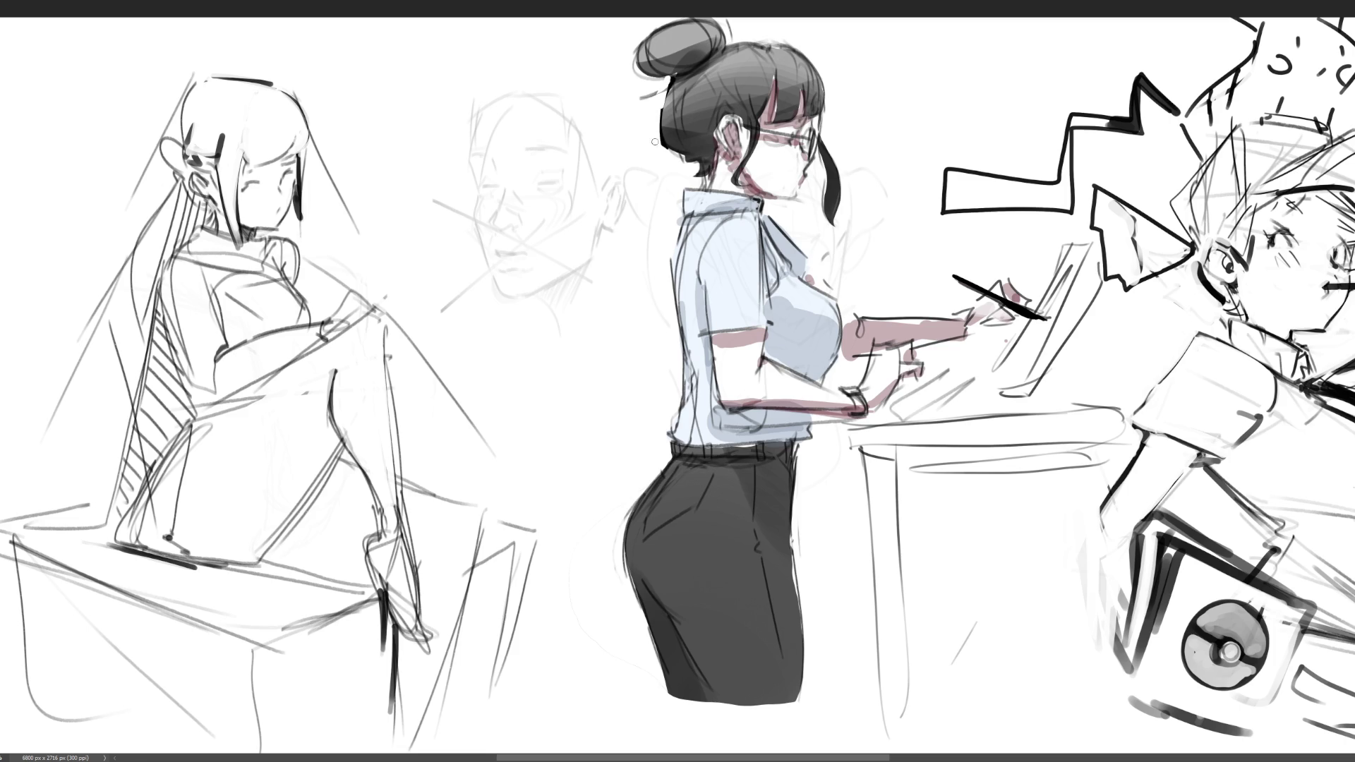
pyautogui.moveTo(670, 79); pyautogui.dragTo(656, 144)
pyautogui.moveTo(665, 87); pyautogui.dragTo(657, 150)
pyautogui.hotkey('ctrl', 'z')
pyautogui.moveTo(664, 81); pyautogui.dragTo(674, 144)
pyautogui.moveTo(727, 41)
pyautogui.mouseDown()
pyautogui.moveTo(765, 36)
pyautogui.moveTo(830, 95)
pyautogui.mouseUp()
pyautogui.hotkey('ctrl', 'z')
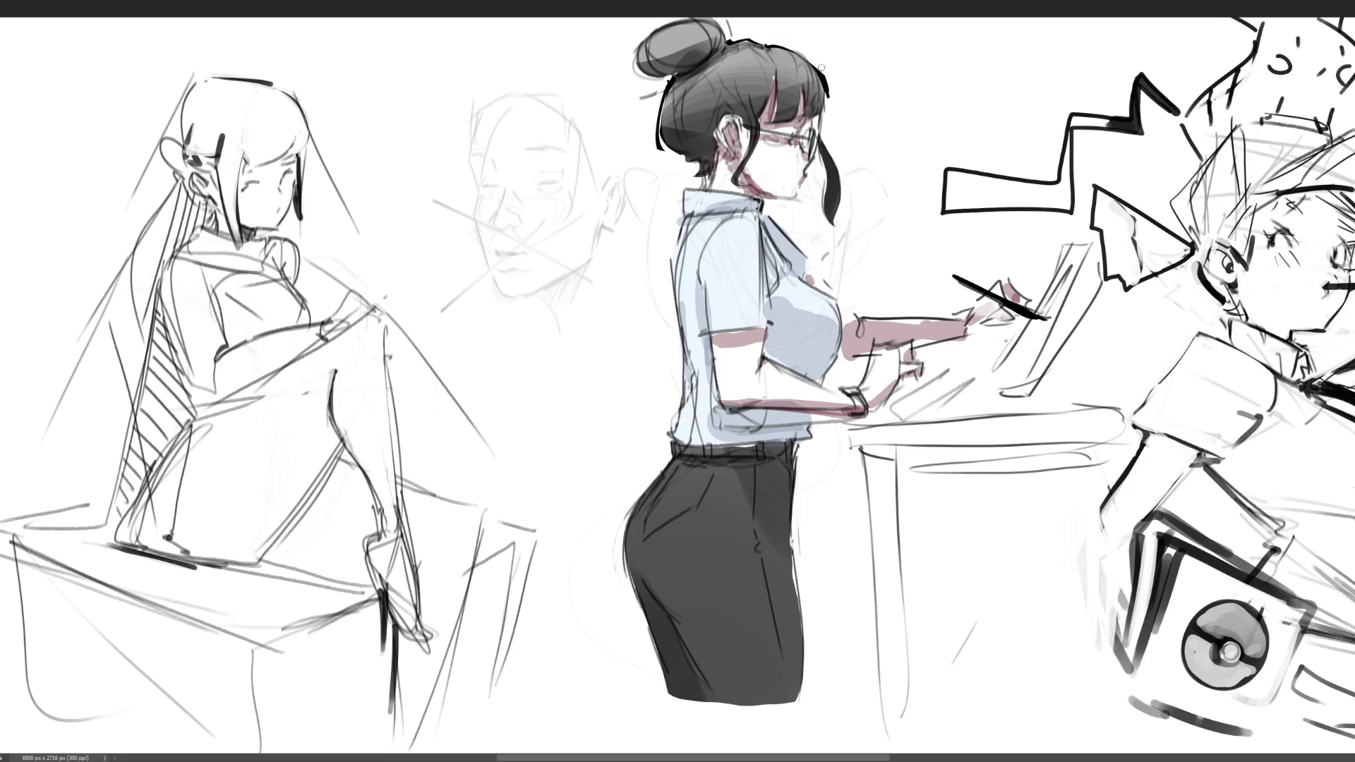
pyautogui.moveTo(767, 41); pyautogui.dragTo(825, 111)
# - Darken the bangs' lower edge and shading, and add a line along the glasses' top
pyautogui.moveTo(794, 116); pyautogui.dragTo(808, 115)
pyautogui.moveTo(807, 86)
pyautogui.mouseDown()
pyautogui.moveTo(798, 116)
pyautogui.moveTo(762, 128)
pyautogui.mouseUp()
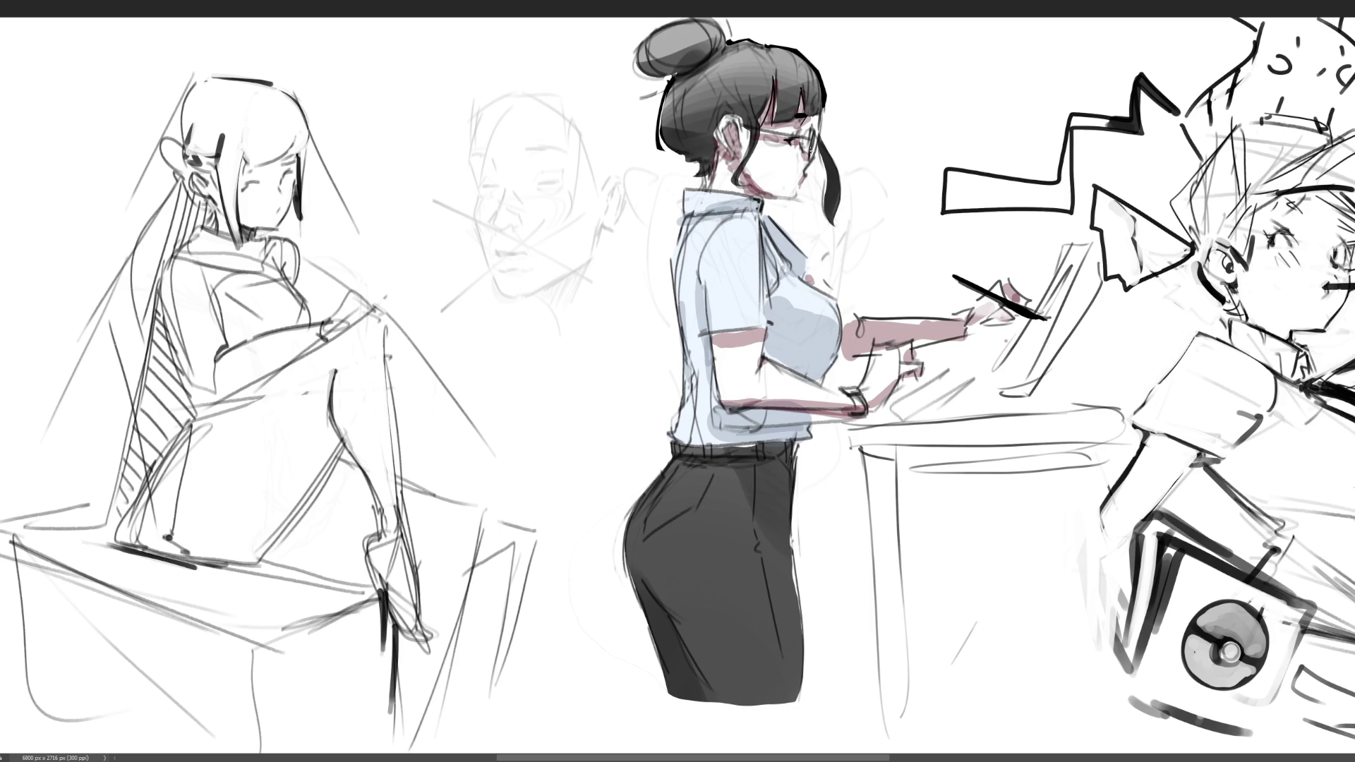
pyautogui.moveTo(725, 117); pyautogui.dragTo(815, 134)
pyautogui.moveTo(711, 149); pyautogui.dragTo(834, 164)
pyautogui.hotkey('ctrl', 'z')
pyautogui.moveTo(716, 150); pyautogui.dragTo(823, 174)
pyautogui.hotkey('ctrl', 'z')
pyautogui.hotkey('ctrl', 'z')
# - Add small dark marks at the woman's nose and mouth and beside her glasses
pyautogui.moveTo(803, 182); pyautogui.dragTo(800, 192)
pyautogui.moveTo(794, 153); pyautogui.dragTo(795, 162)
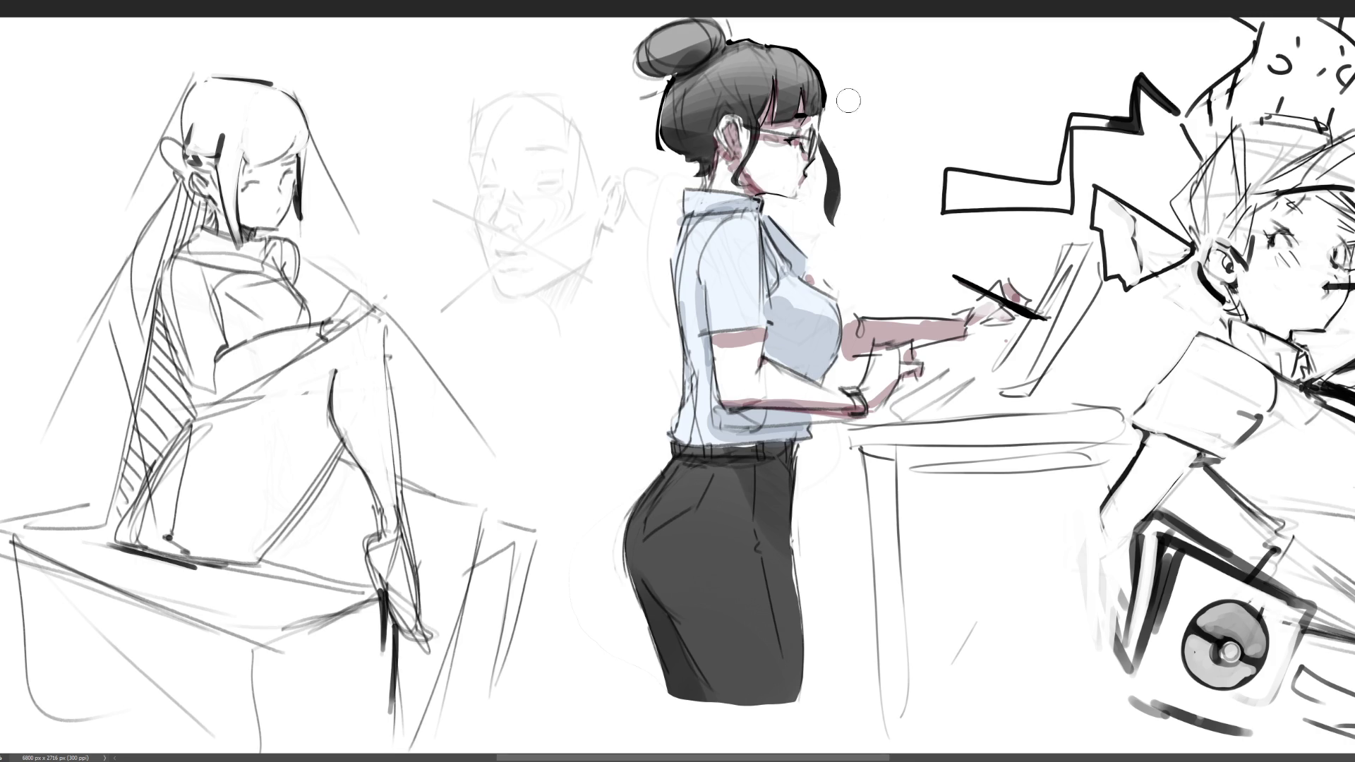
# - Erase the faint face sketch's ear, contour and stray strokes beside the woman
pyautogui.moveTo(628, 233)
pyautogui.mouseDown()
pyautogui.moveTo(602, 145)
pyautogui.moveTo(562, 267)
pyautogui.moveTo(523, 240)
pyautogui.moveTo(480, 141)
pyautogui.moveTo(468, 294)
pyautogui.moveTo(448, 184)
pyautogui.moveTo(469, 278)
pyautogui.mouseUp()
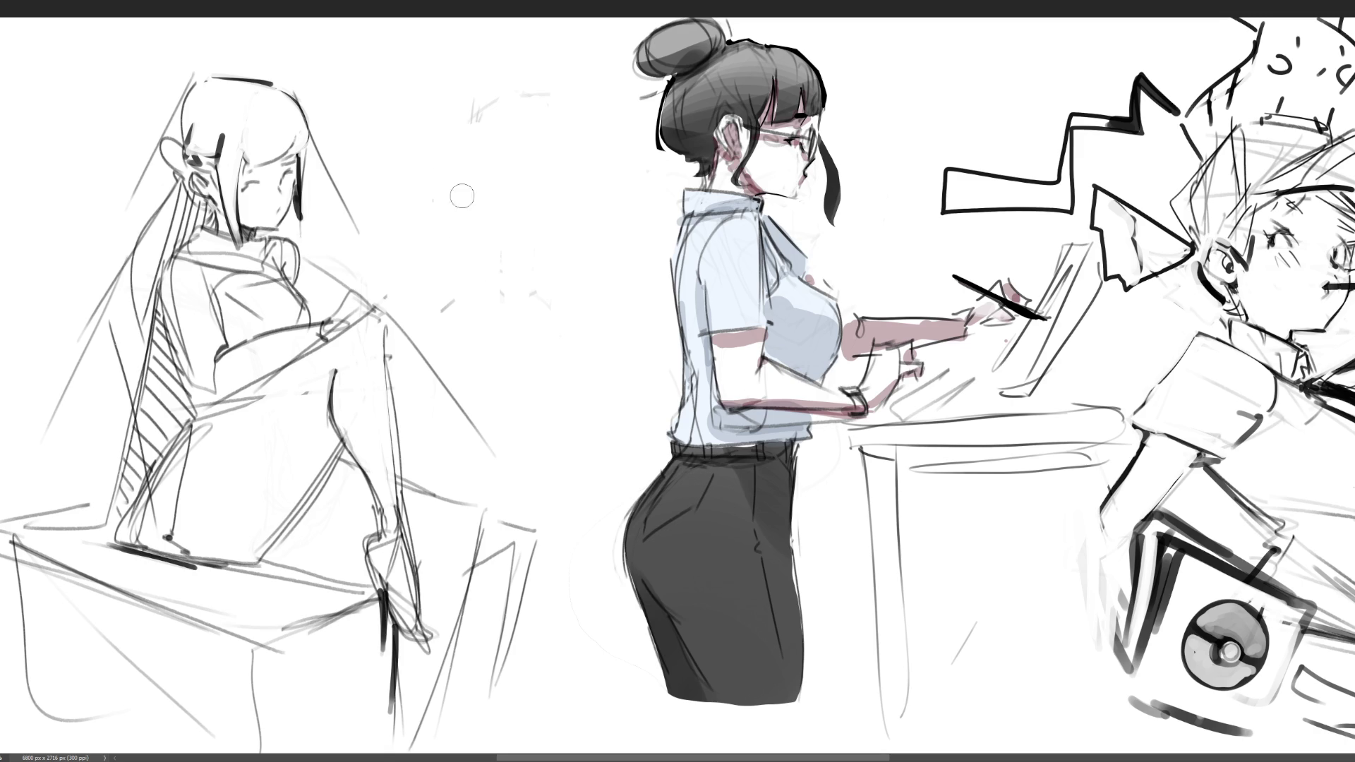
pyautogui.moveTo(502, 192)
pyautogui.mouseDown()
pyautogui.moveTo(492, 110)
pyautogui.moveTo(487, 221)
pyautogui.moveTo(519, 270)
pyautogui.moveTo(565, 301)
pyautogui.mouseUp()
pyautogui.moveTo(653, 161); pyautogui.dragTo(676, 163)
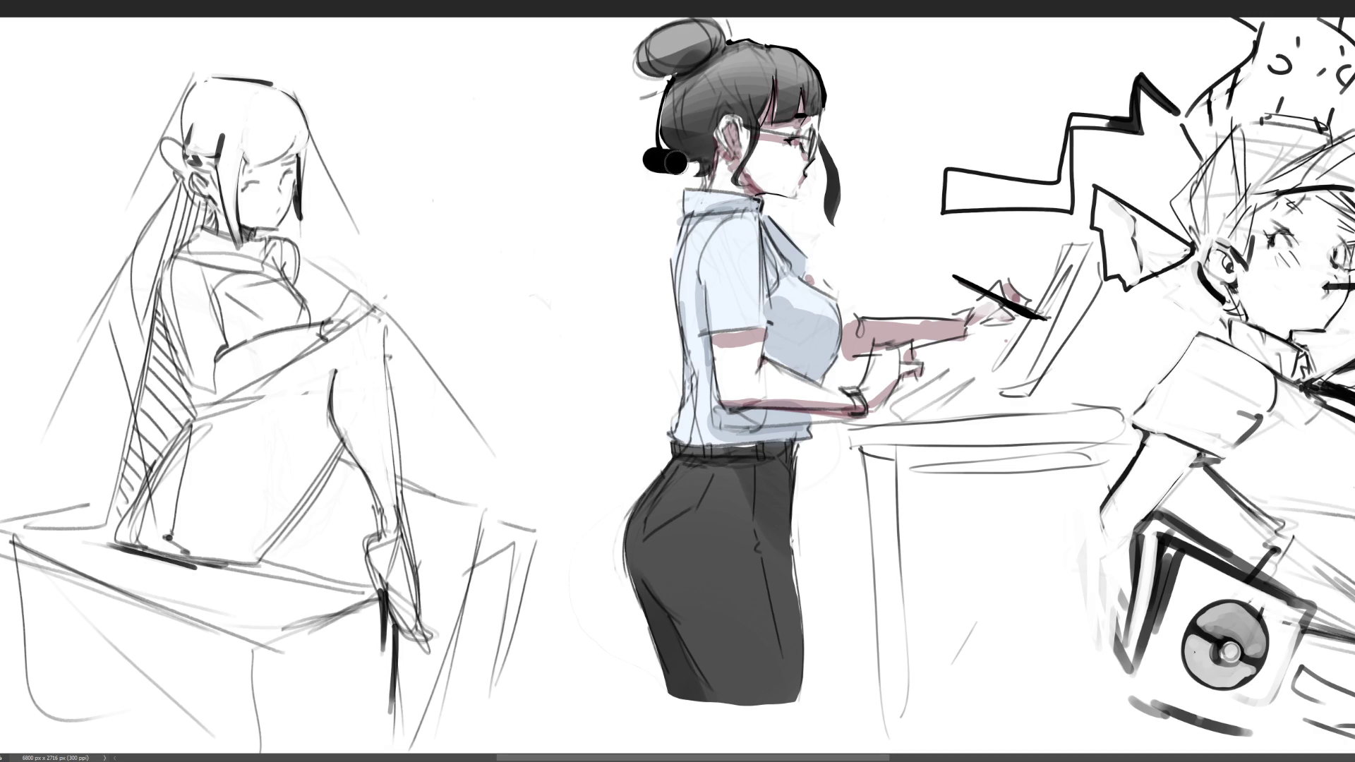
pyautogui.hotkey('ctrl', 'z')
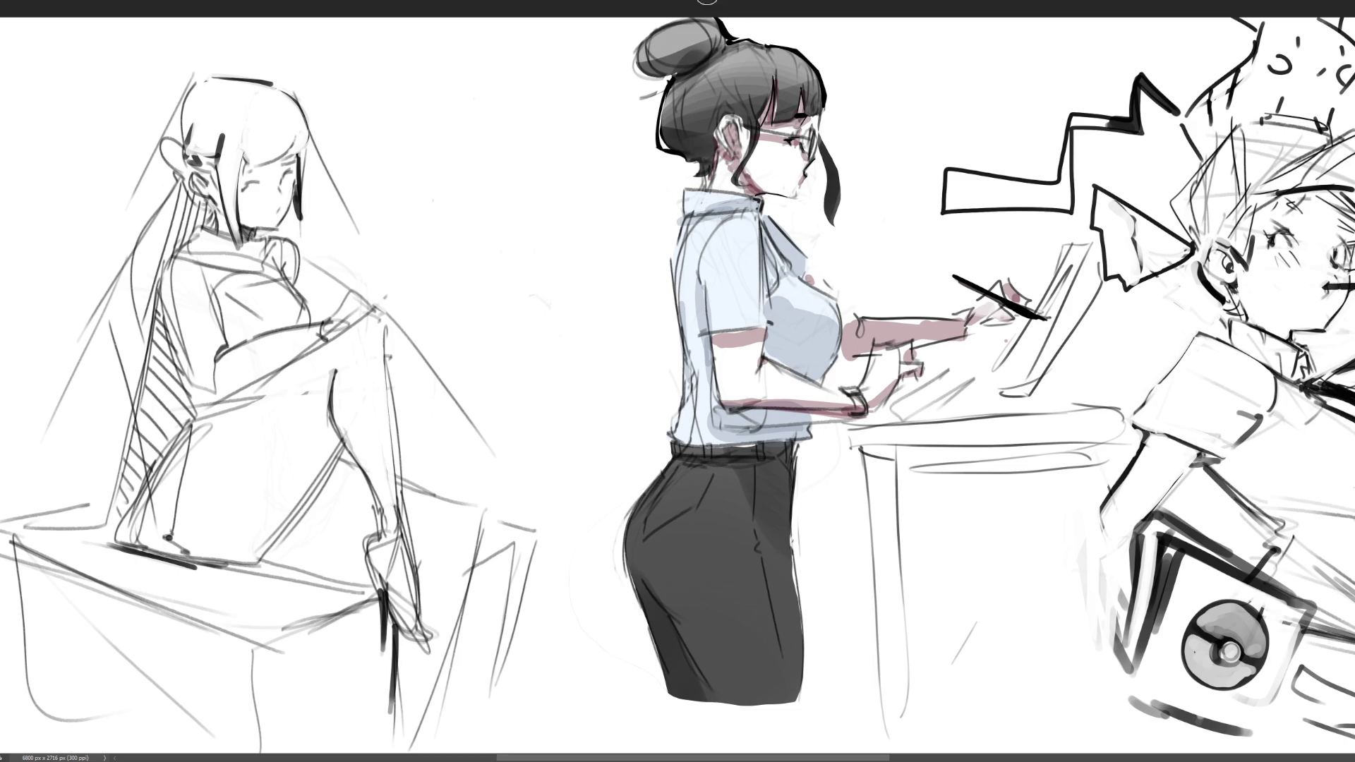
# - Darken the top-left of the woman's hair bun with black strokes
pyautogui.moveTo(683, 7)
pyautogui.mouseDown()
pyautogui.moveTo(630, 39)
pyautogui.moveTo(645, 83)
pyautogui.mouseUp()
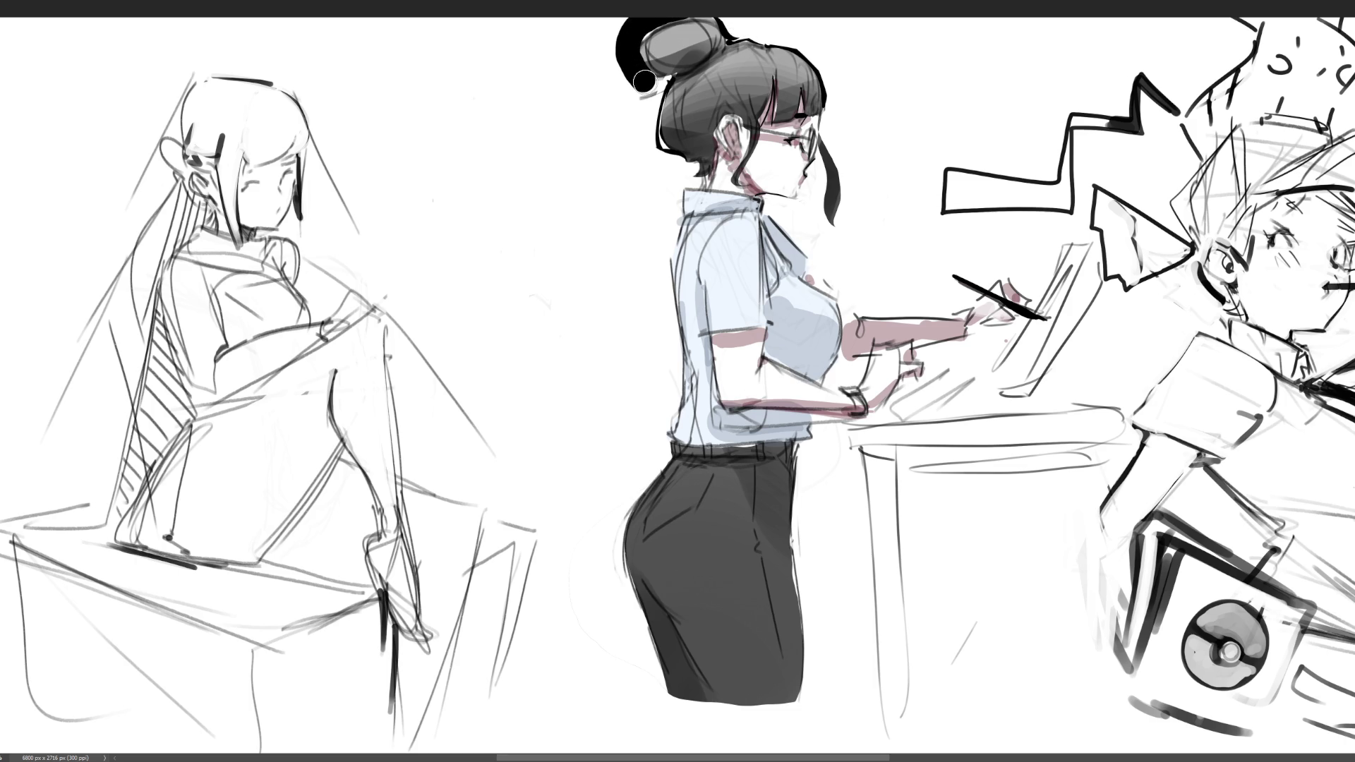
pyautogui.hotkey('ctrl', 'z')
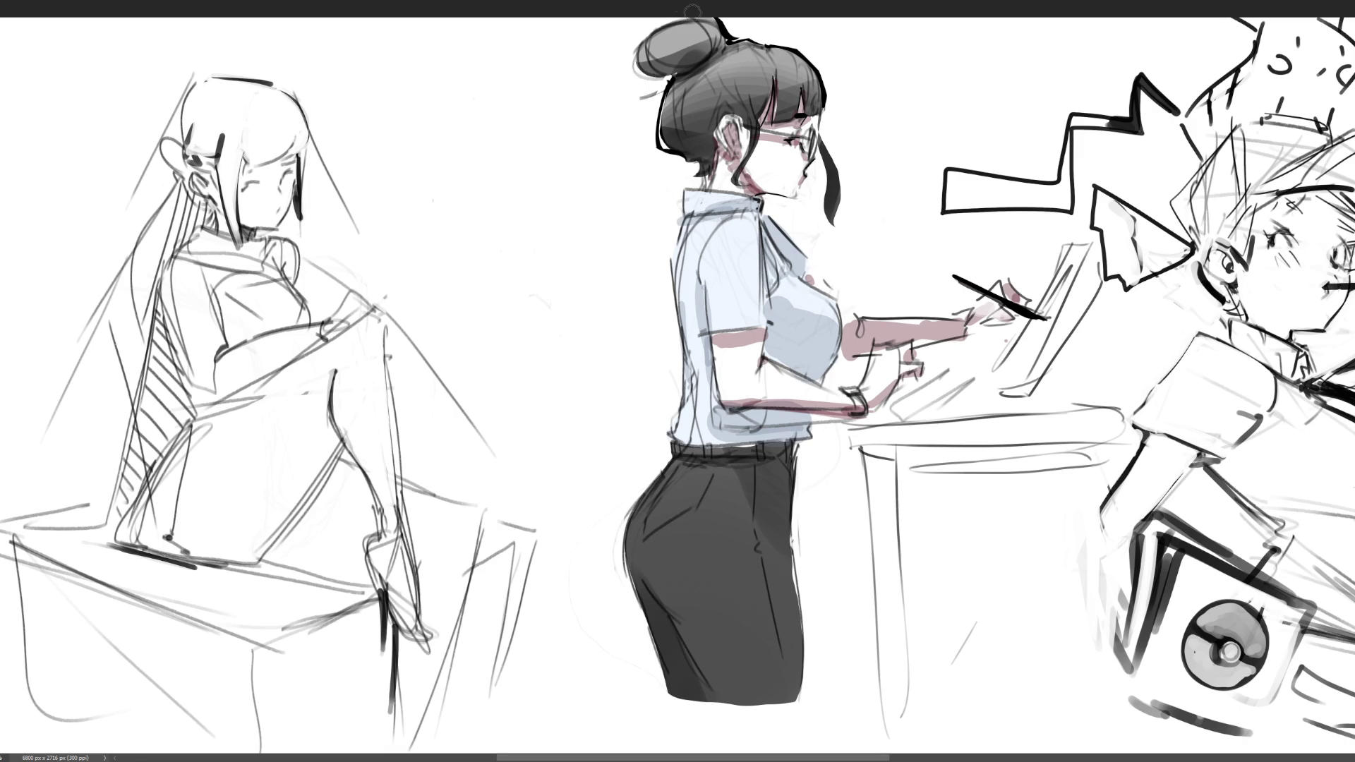
pyautogui.moveTo(683, 19)
pyautogui.mouseDown()
pyautogui.moveTo(621, 62)
pyautogui.moveTo(638, 81)
pyautogui.mouseUp()
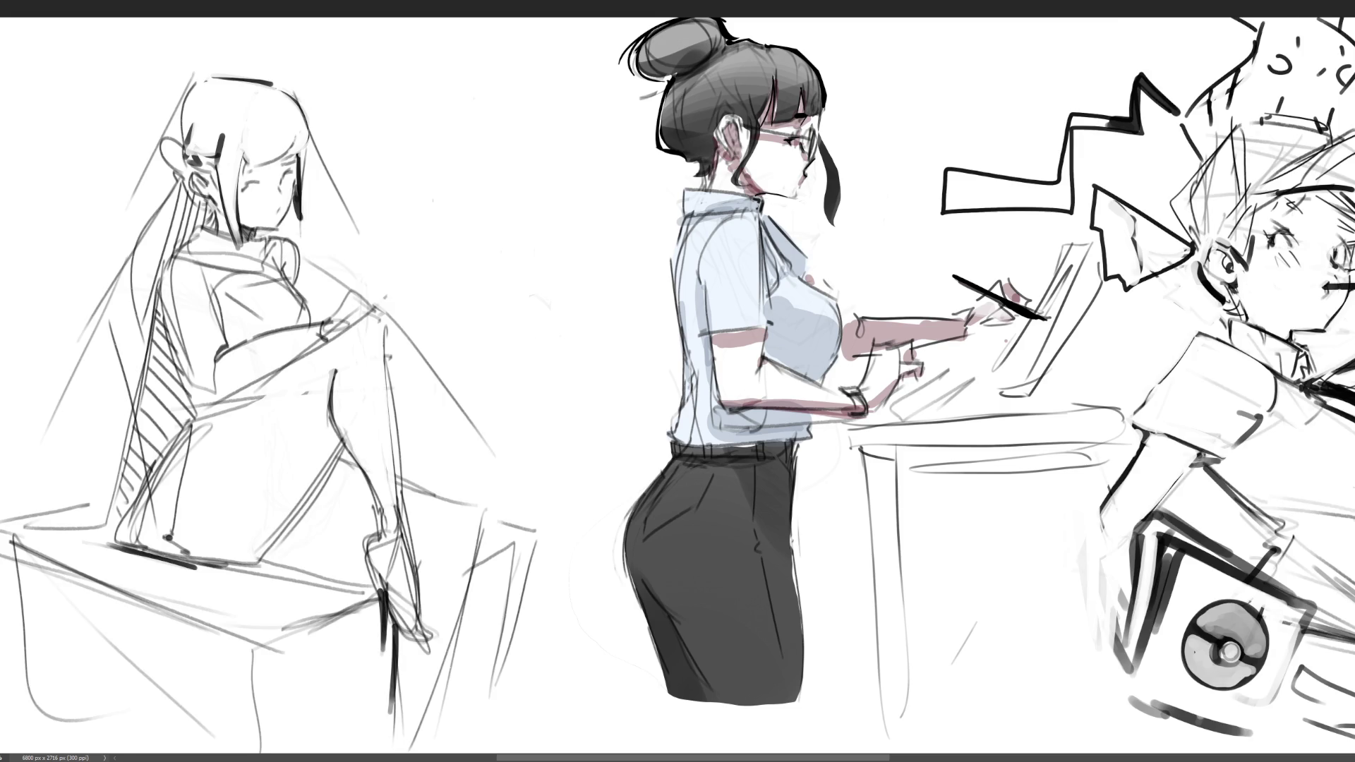
pyautogui.hscroll(-5, 579, 33)
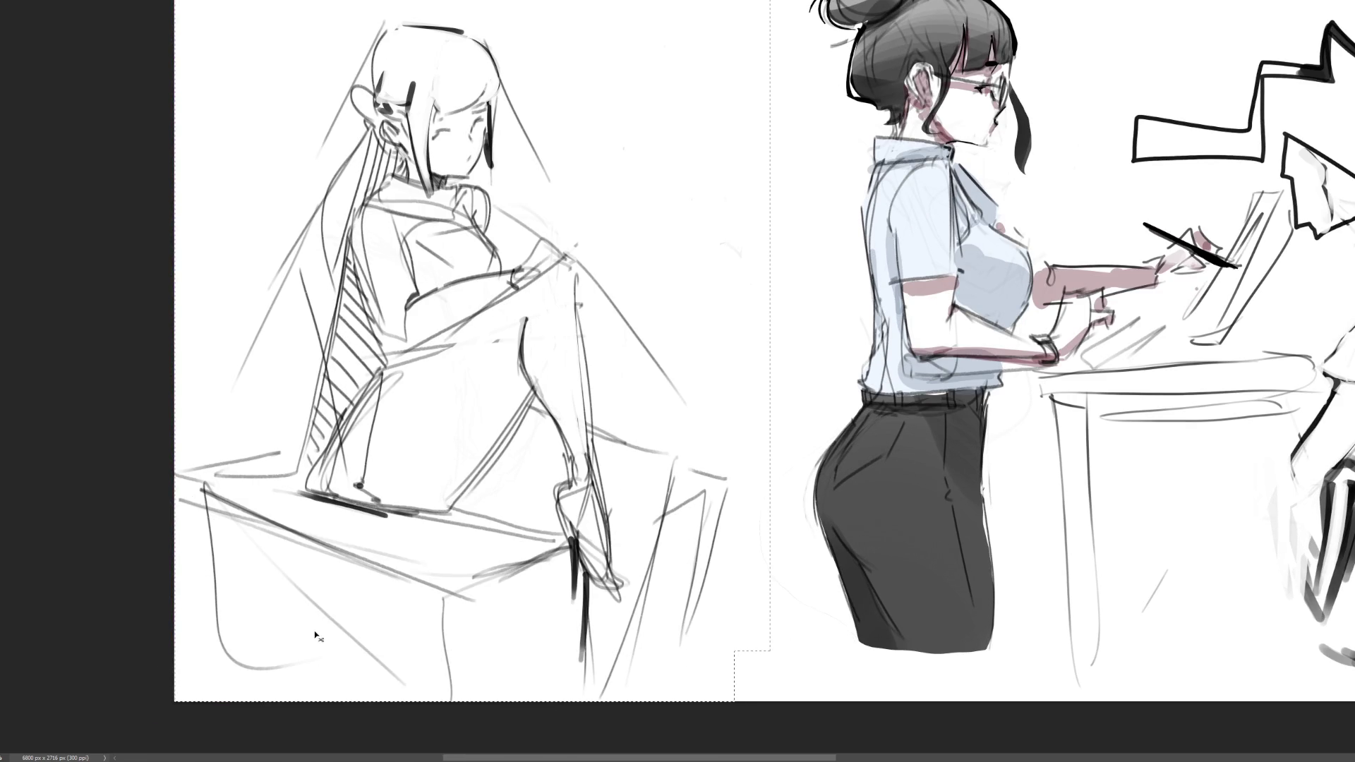
# - Move the seated-girl sketch left, then delete it and zoom out to the whole page
pyautogui.press('Delete')
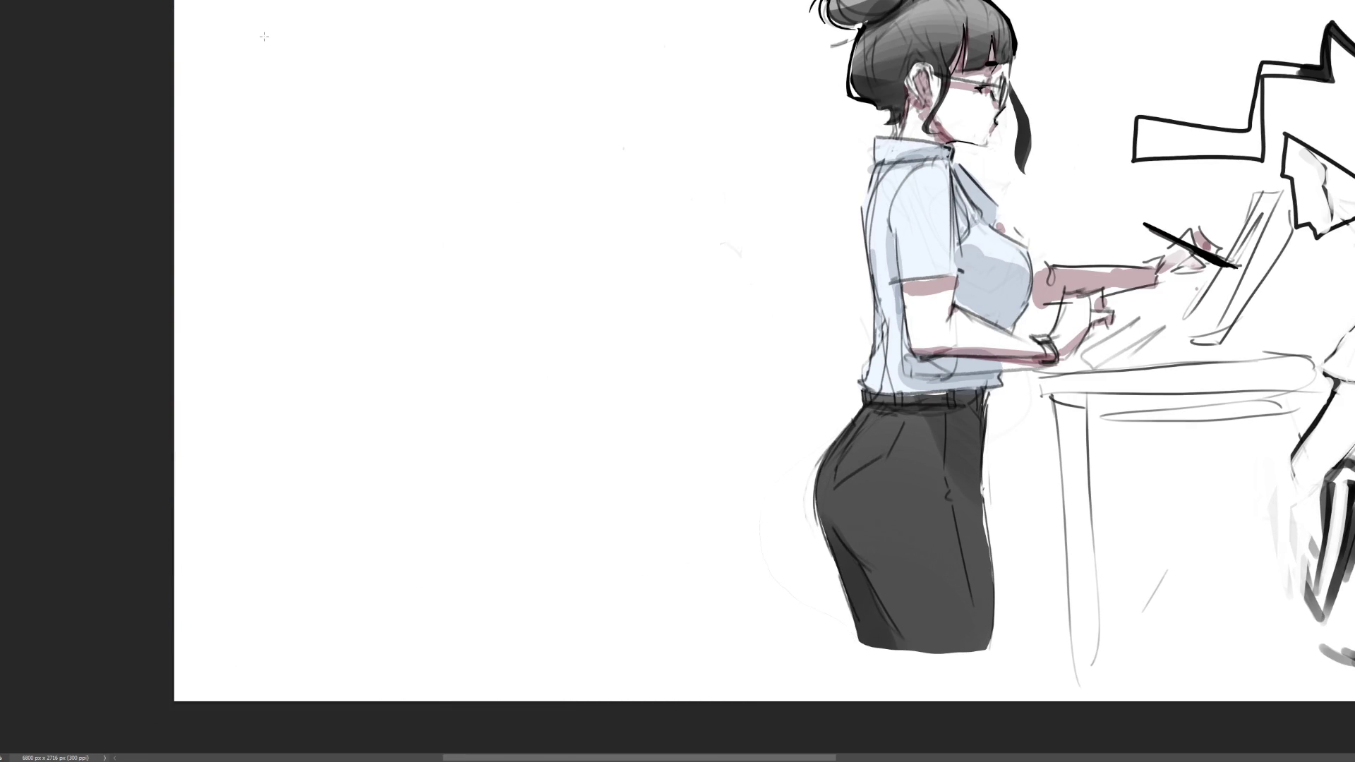
pyautogui.hotkey('ctrl', 'z')
pyautogui.moveTo(645, 134)
pyautogui.mouseDown()
pyautogui.moveTo(374, 150)
pyautogui.moveTo(396, 151)
pyautogui.mouseUp()
pyautogui.press('Return')
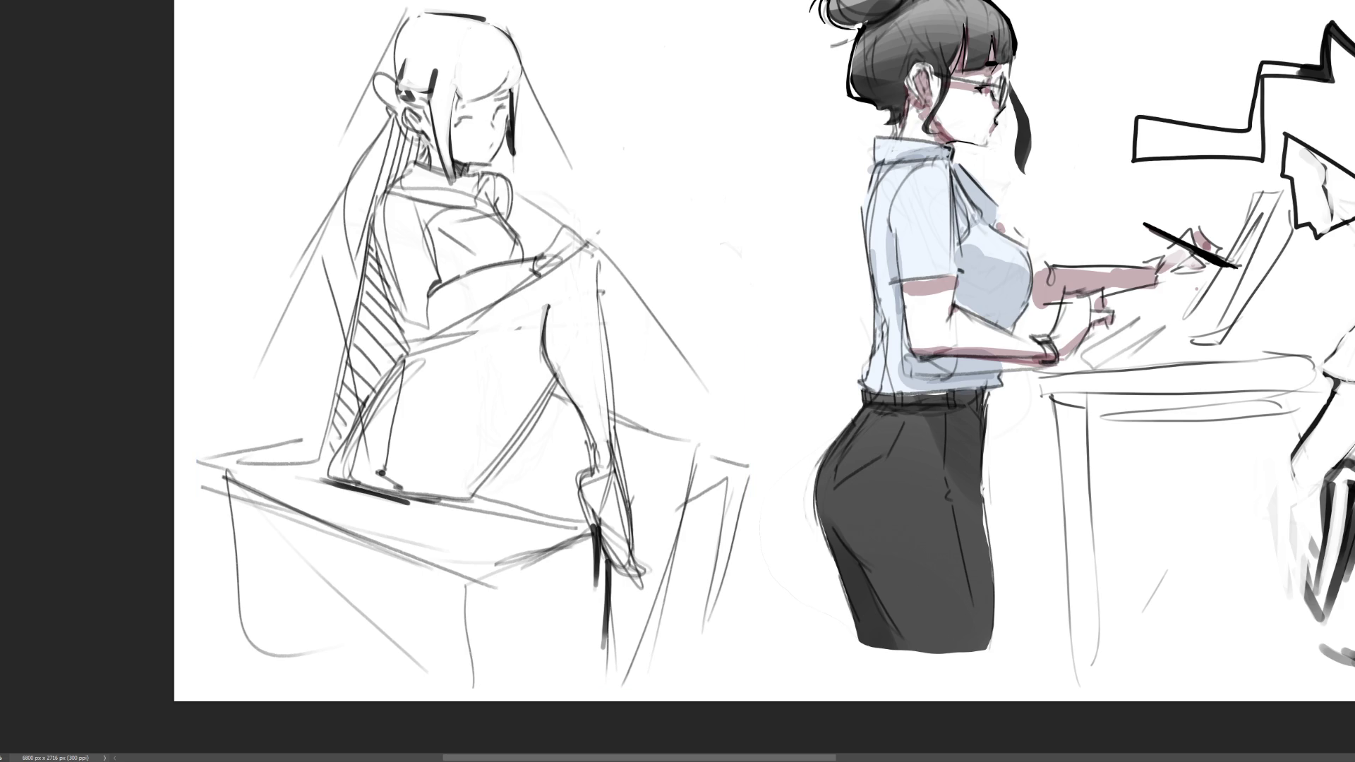
pyautogui.press('Delete')
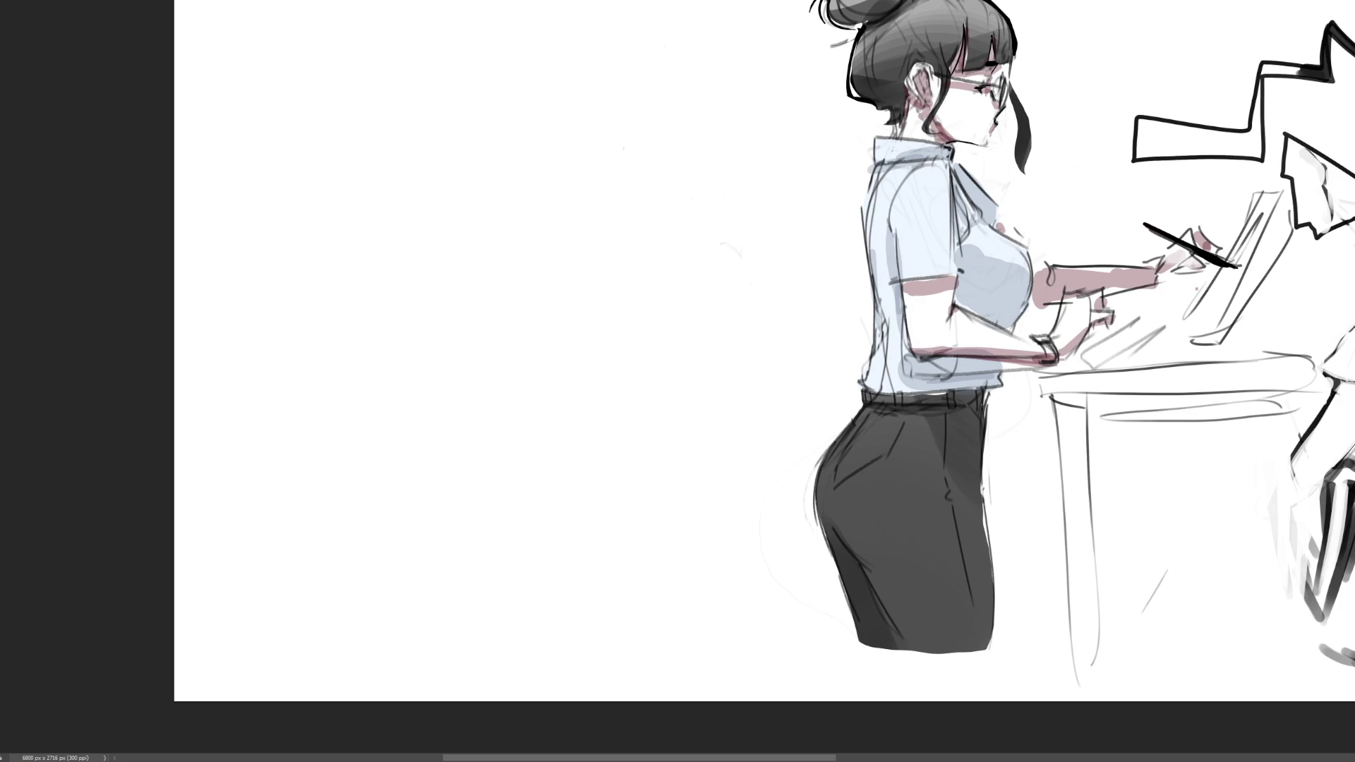
pyautogui.hotkey('ctrl', '-')
pyautogui.hotkey('ctrl', '-')
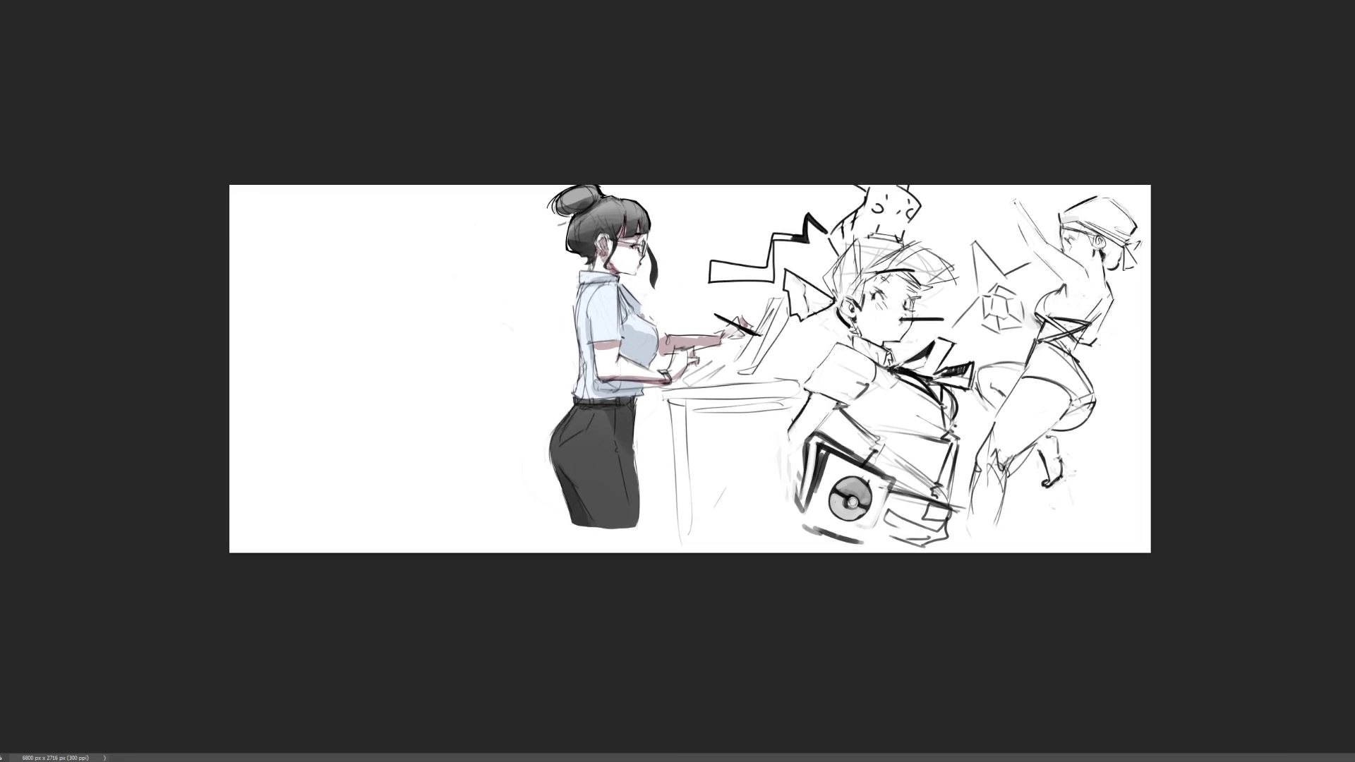
pyautogui.scroll(3, 904, 385)
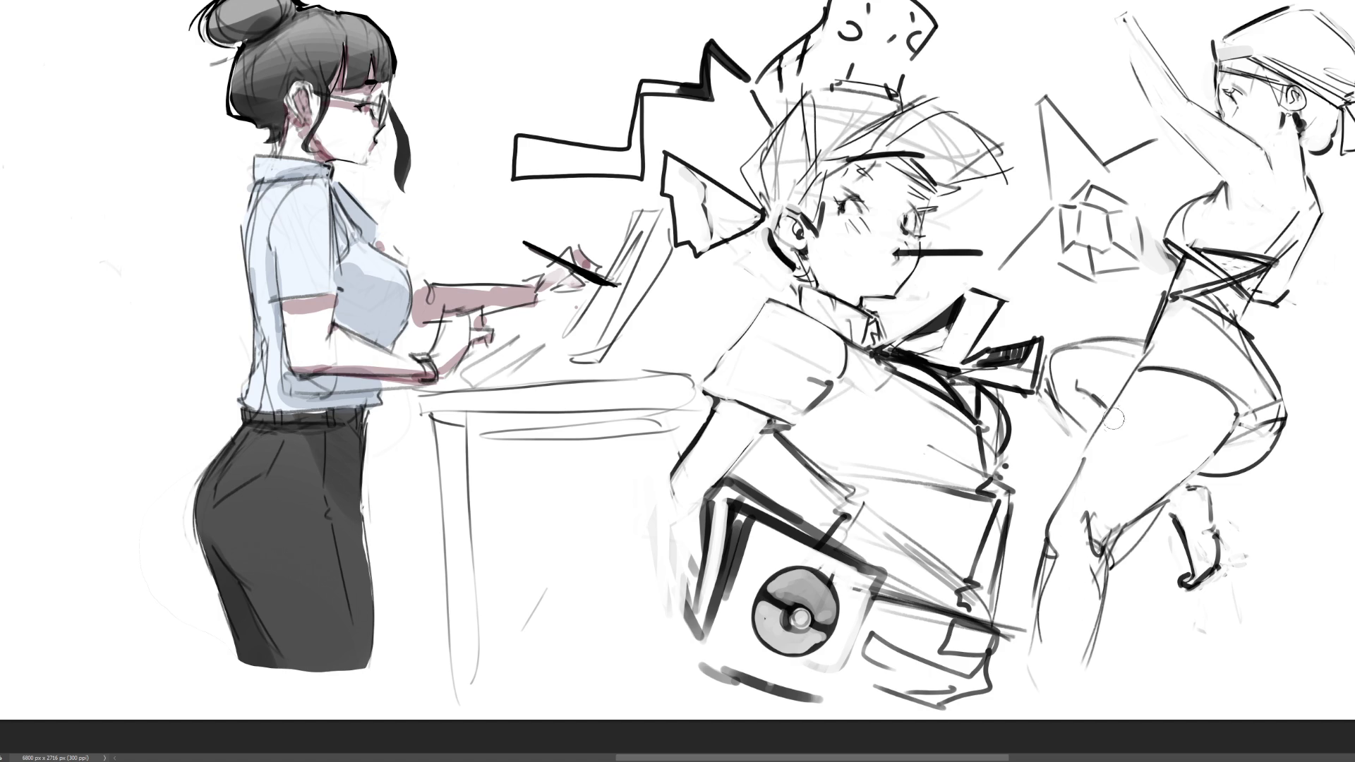
# - Try light and dark strokes at the kicking figure's knee and thigh, undoing each attempt
pyautogui.moveTo(1096, 538)
pyautogui.mouseDown()
pyautogui.moveTo(1099, 552)
pyautogui.moveTo(1089, 530)
pyautogui.moveTo(1099, 544)
pyautogui.moveTo(1074, 559)
pyautogui.mouseUp()
pyautogui.hotkey('ctrl', 'z')
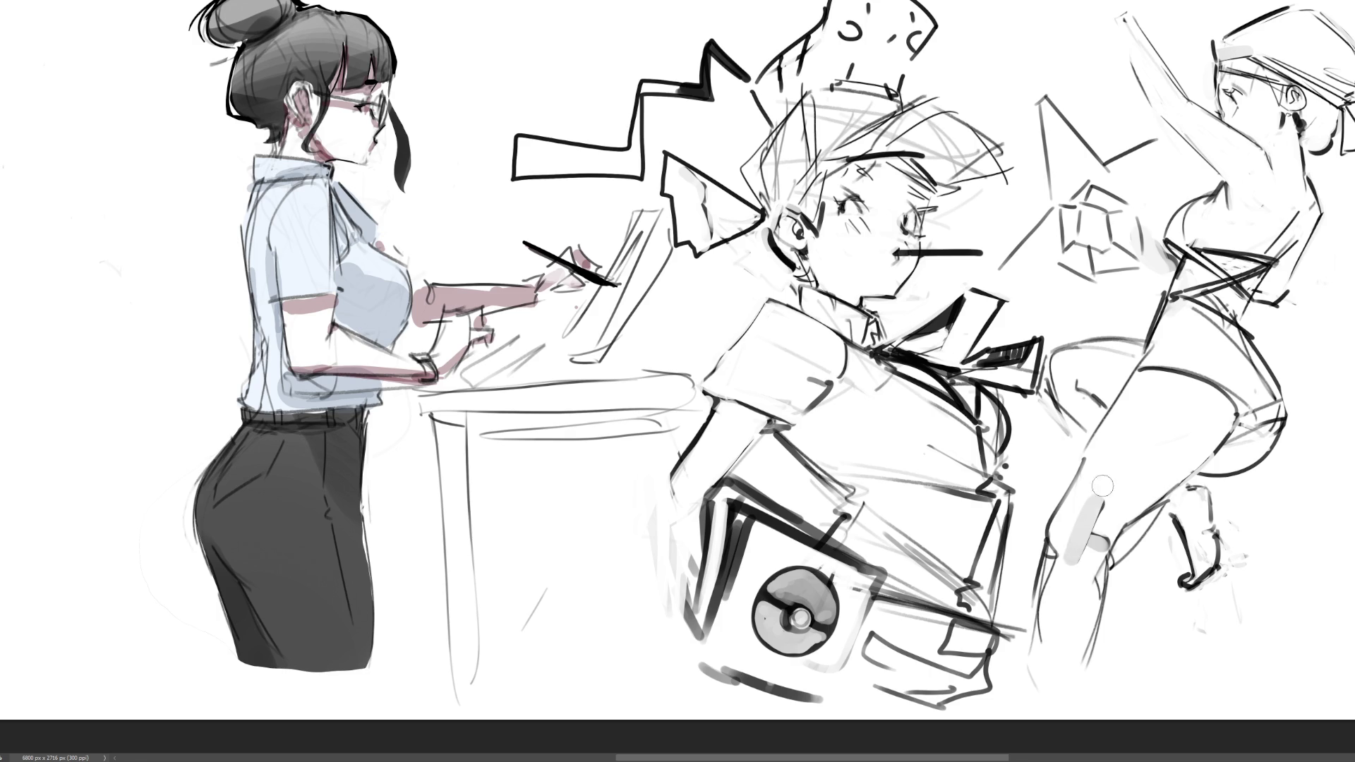
pyautogui.hotkey('ctrl', 'z')
pyautogui.hotkey('ctrl', 'z')
pyautogui.hotkey('ctrl', 'z')
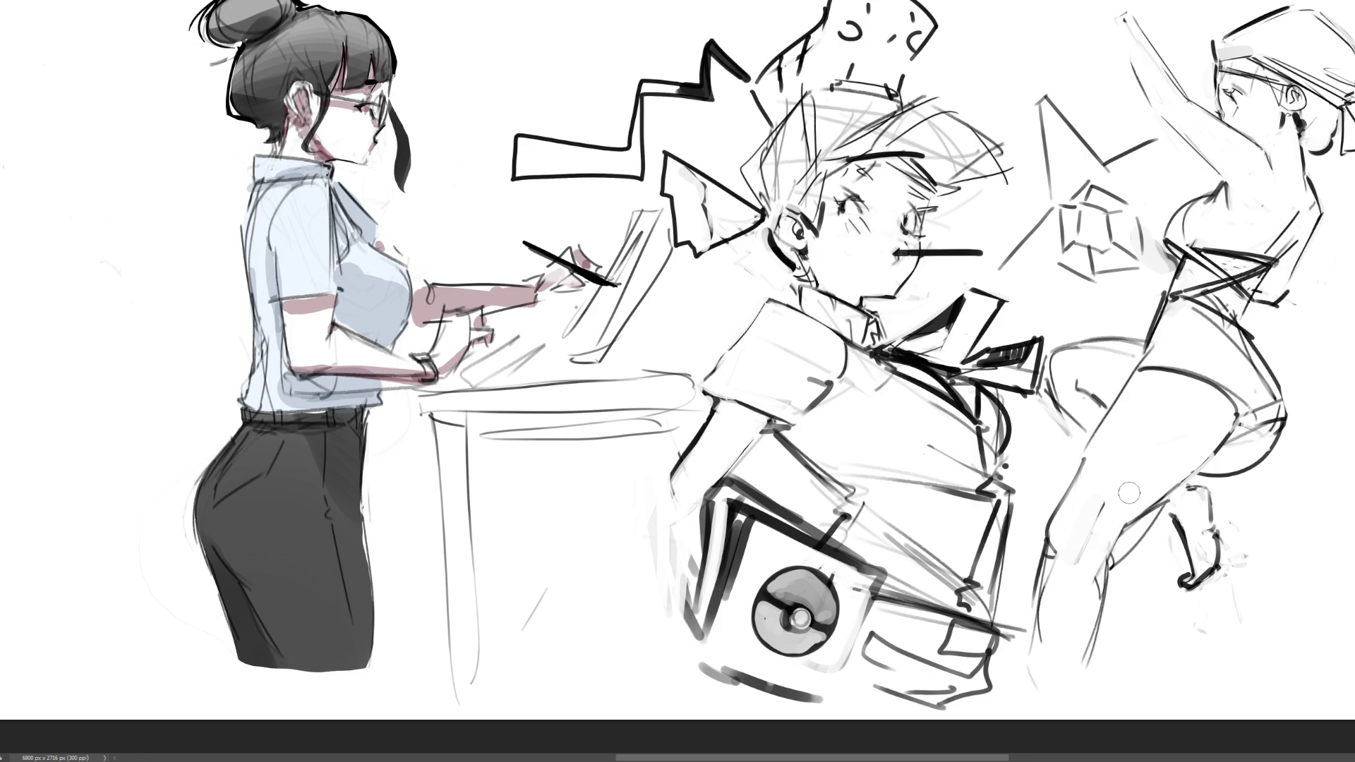
pyautogui.moveTo(1105, 500); pyautogui.dragTo(1092, 554)
pyautogui.hotkey('ctrl', 'z')
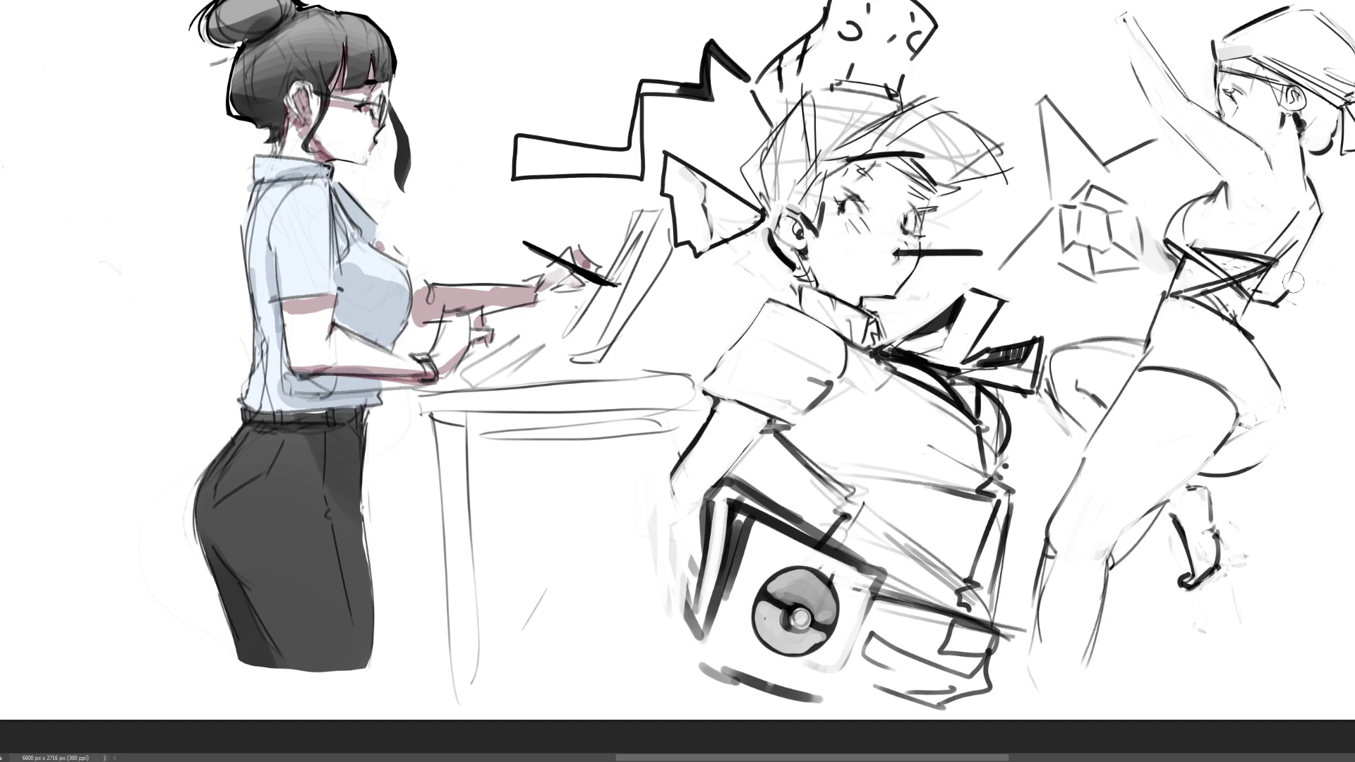
pyautogui.moveTo(1142, 384); pyautogui.dragTo(1057, 524)
pyautogui.hotkey('ctrl', 'z')
pyautogui.hotkey('ctrl', 'z')
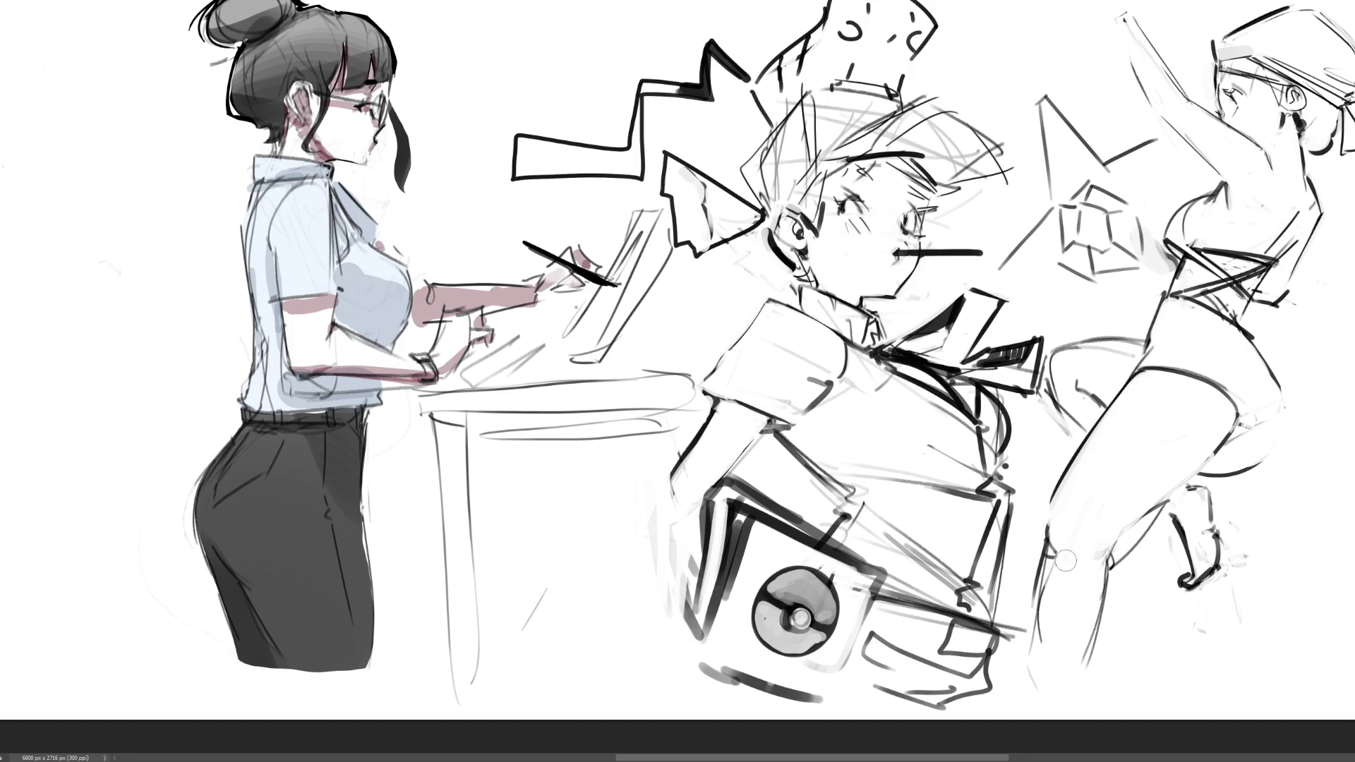
pyautogui.moveTo(1080, 567); pyautogui.dragTo(1218, 425)
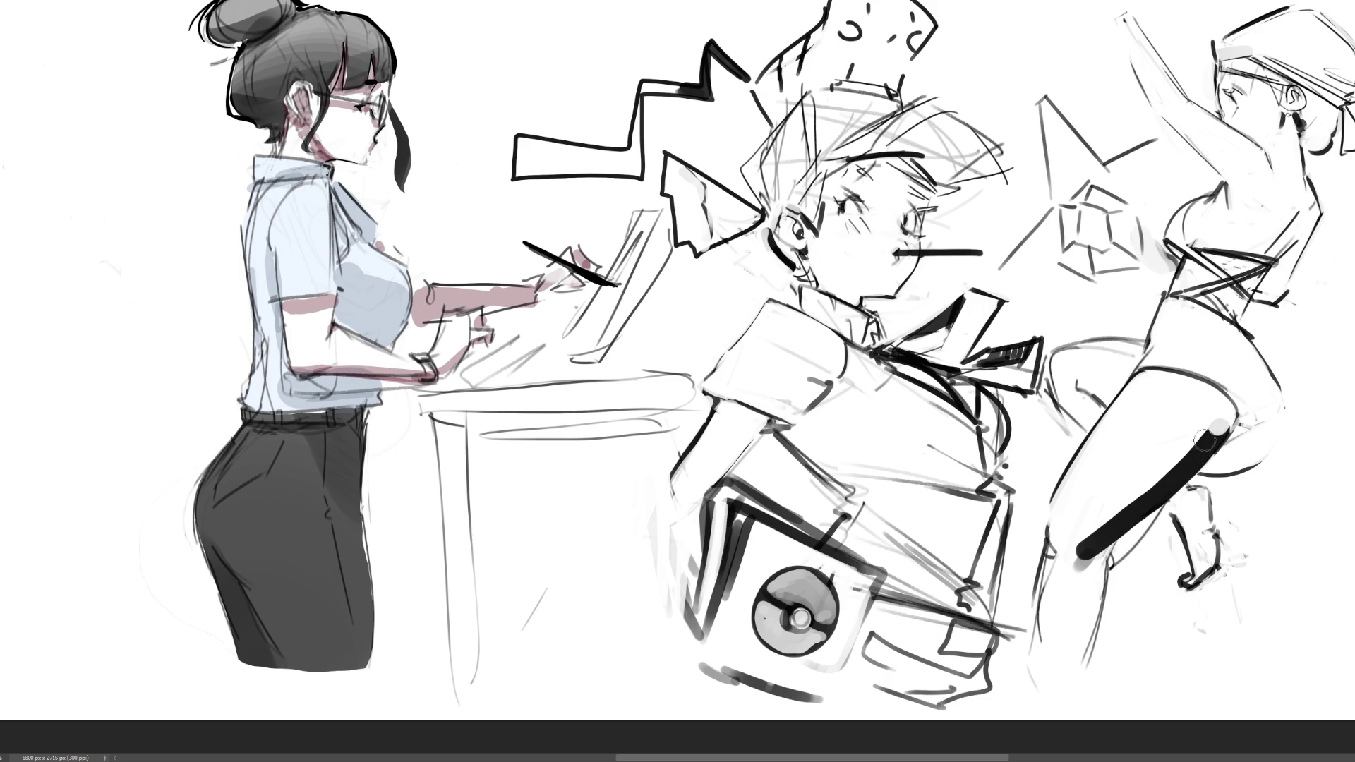
pyautogui.hotkey('ctrl', 'z')
pyautogui.hotkey('ctrl', 'z')
pyautogui.hotkey('ctrl', 'z')
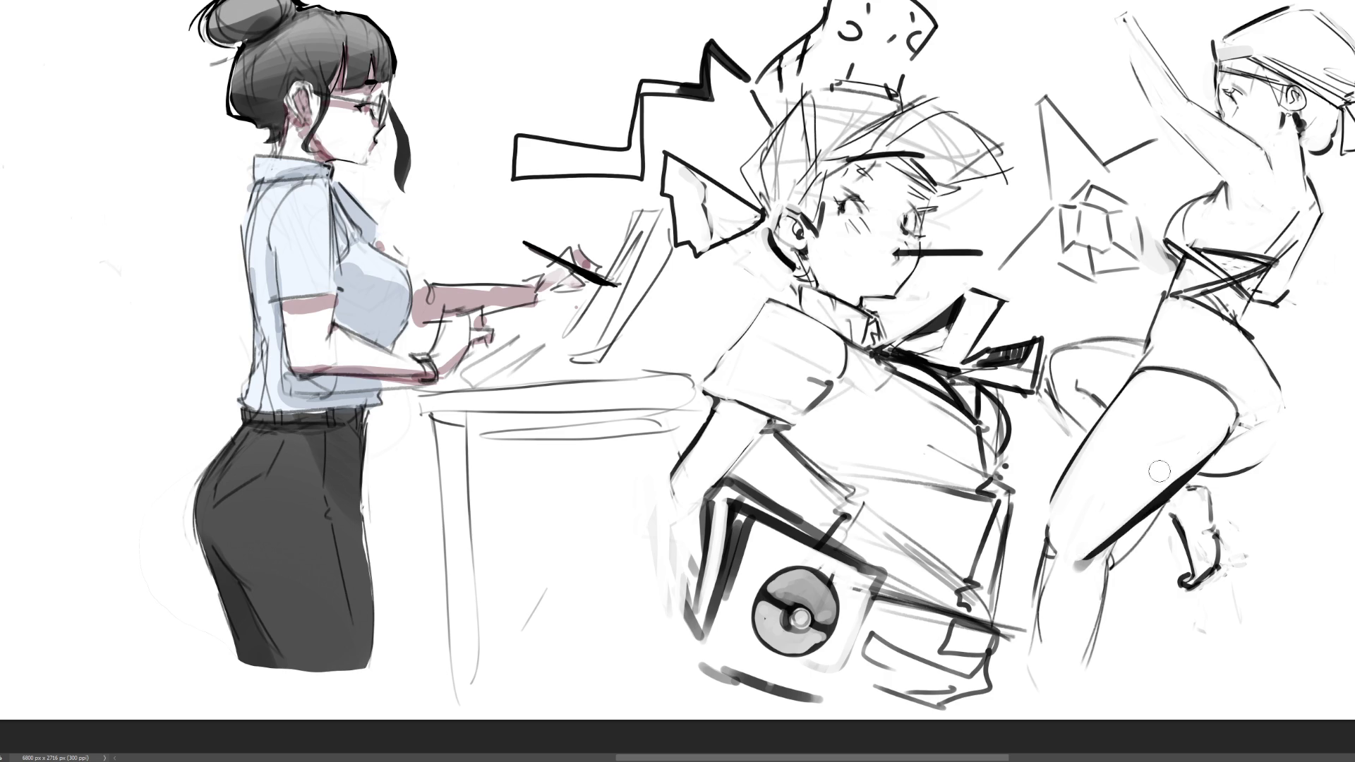
pyautogui.hotkey('ctrl', 'z')
# - Draw two long straight lines crossing the thigh and outline the boy's left eye
pyautogui.moveTo(1073, 315); pyautogui.dragTo(1343, 540)
pyautogui.moveTo(1333, 324); pyautogui.dragTo(945, 622)
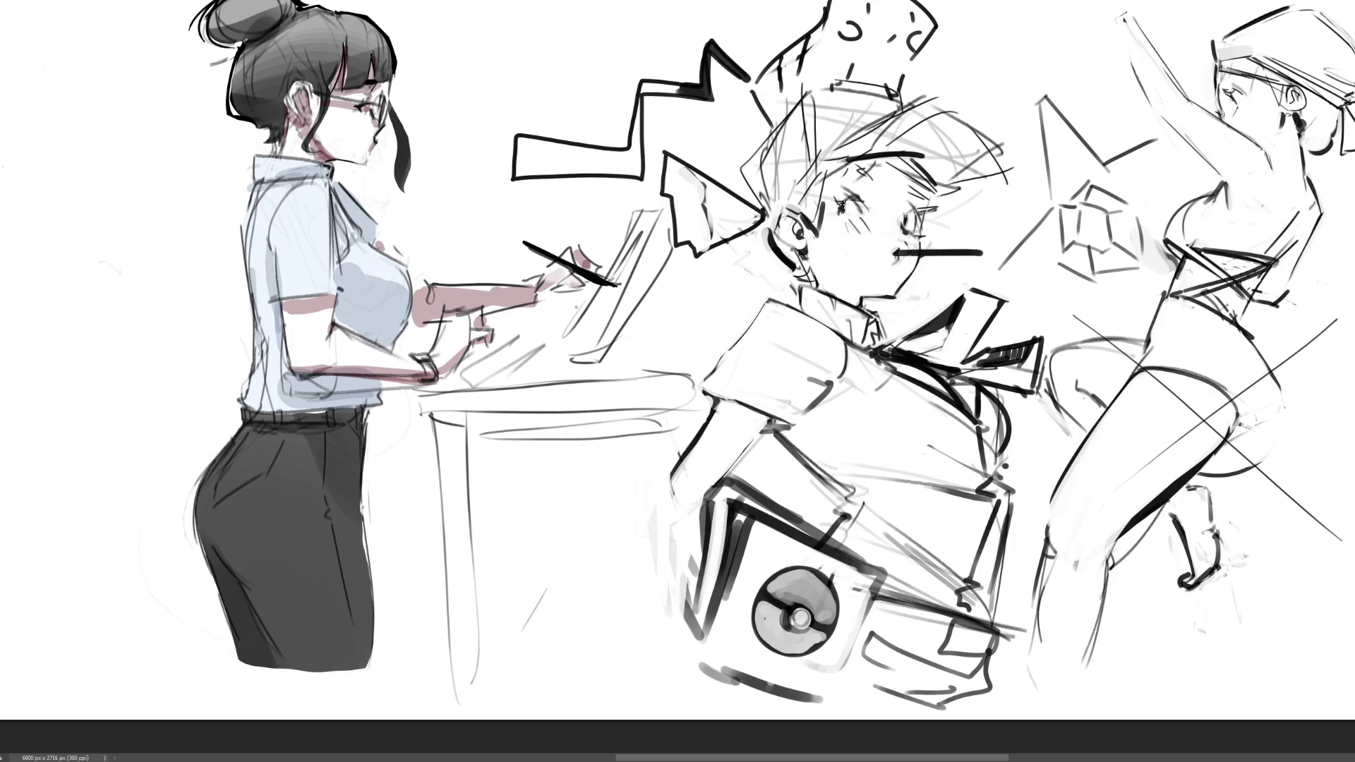
pyautogui.moveTo(842, 203); pyautogui.dragTo(850, 215)
# - Redraw the dark stroke beside the boy's left eye
pyautogui.moveTo(851, 202); pyautogui.dragTo(863, 213)
pyautogui.hotkey('ctrl', 'z')
pyautogui.moveTo(854, 201); pyautogui.dragTo(876, 206)
# - Darken the outline of the boy's right eye, discarding stray and crossing strokes
pyautogui.moveTo(904, 209)
pyautogui.mouseDown()
pyautogui.moveTo(932, 207)
pyautogui.moveTo(915, 215)
pyautogui.moveTo(931, 220)
pyautogui.moveTo(927, 242)
pyautogui.mouseUp()
pyautogui.hotkey('ctrl', 'z')
pyautogui.hotkey('ctrl', 'z')
pyautogui.hotkey('ctrl', 'z')
pyautogui.moveTo(901, 189); pyautogui.dragTo(908, 214)
pyautogui.moveTo(930, 194)
pyautogui.mouseDown()
pyautogui.moveTo(885, 242)
pyautogui.moveTo(942, 236)
pyautogui.mouseUp()
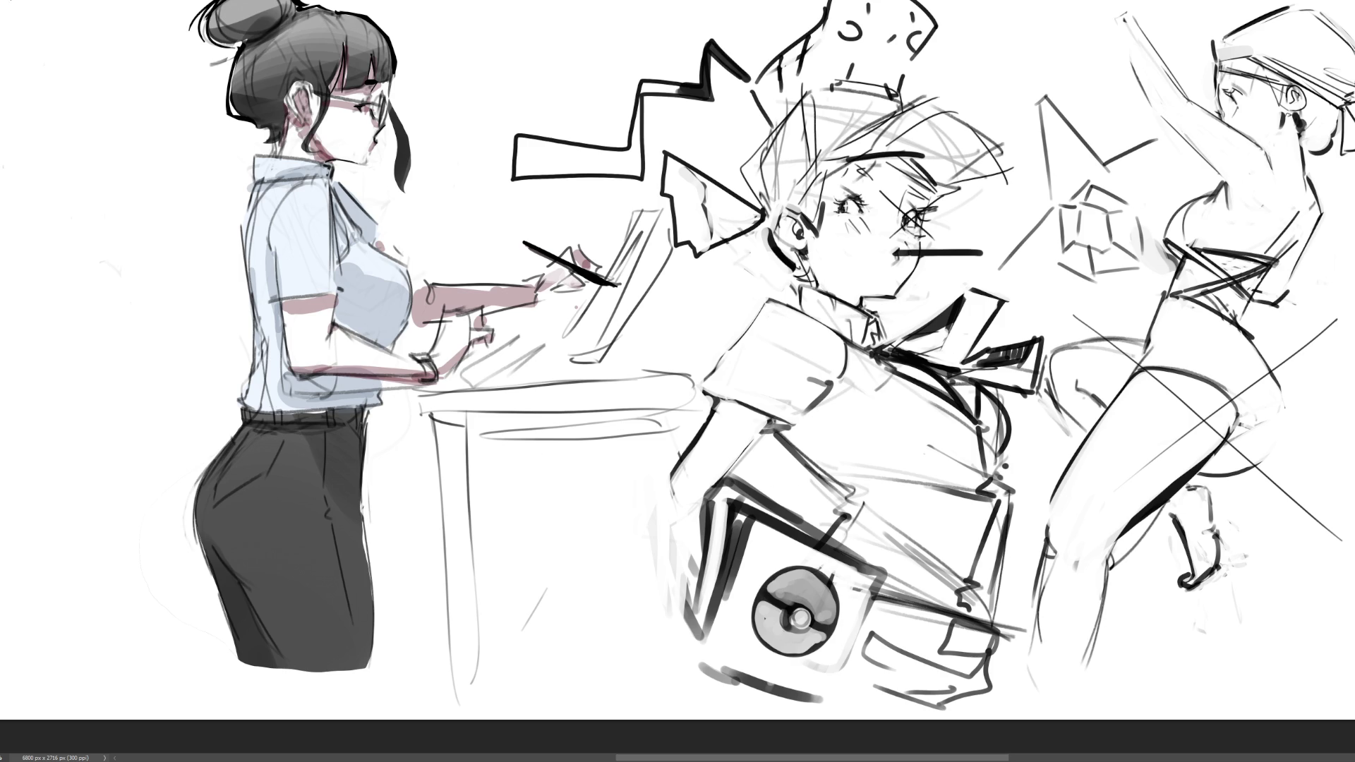
pyautogui.hotkey('ctrl', 'z')
pyautogui.hotkey('ctrl', 'z')
# - Select the boy's right eye, rotate it slightly counter-clockwise and nudge it up-left
pyautogui.moveTo(944, 208)
pyautogui.mouseDown()
pyautogui.moveTo(881, 210)
pyautogui.moveTo(895, 240)
pyautogui.moveTo(937, 247)
pyautogui.mouseUp()
pyautogui.hotkey('ctrl', 't')
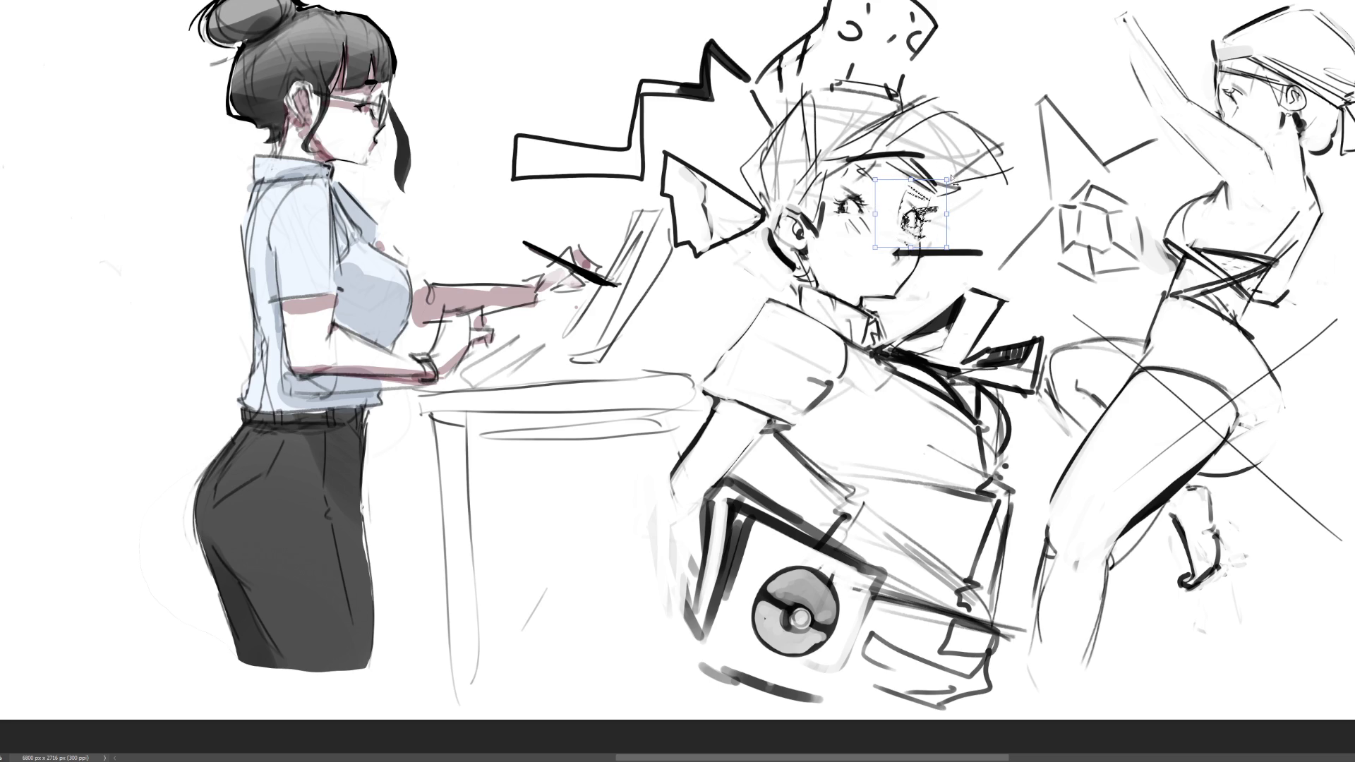
pyautogui.moveTo(938, 165); pyautogui.dragTo(927, 156)
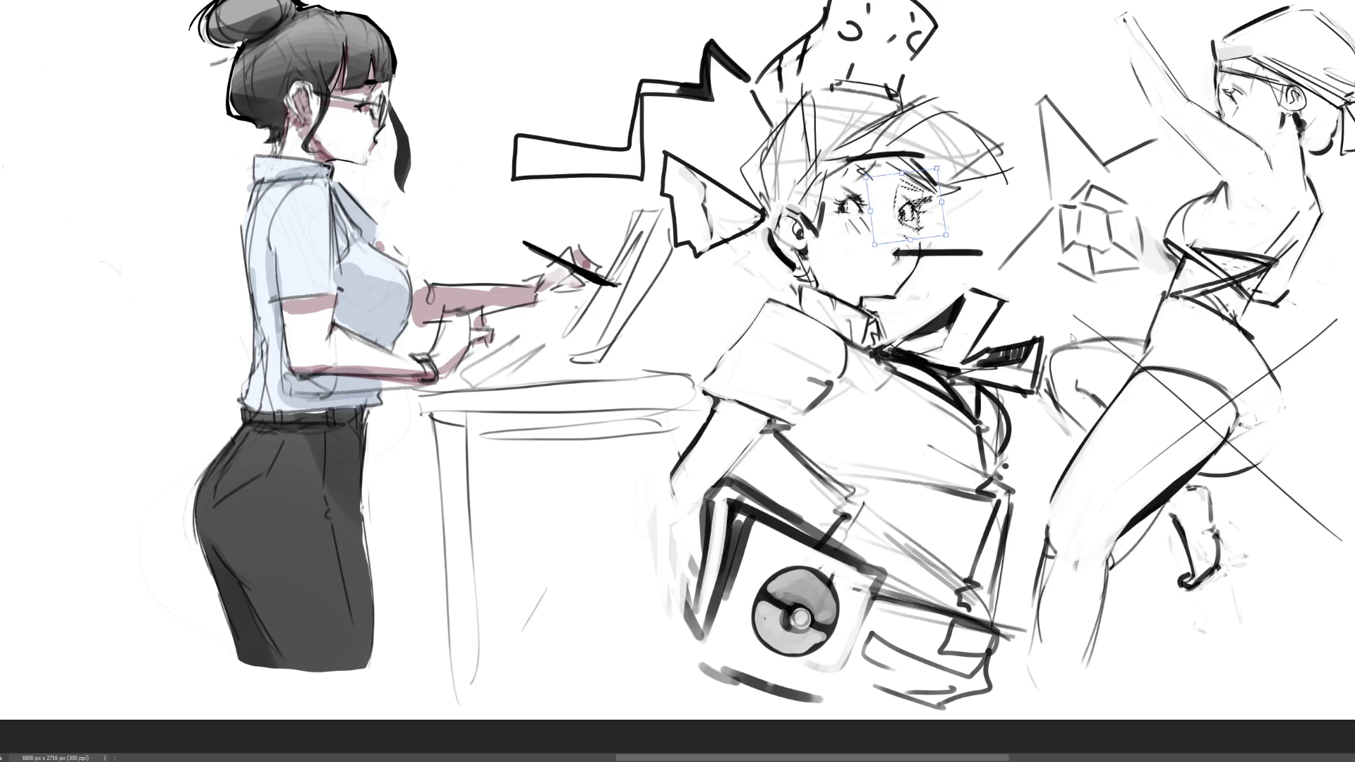
pyautogui.moveTo(933, 220); pyautogui.dragTo(931, 219)
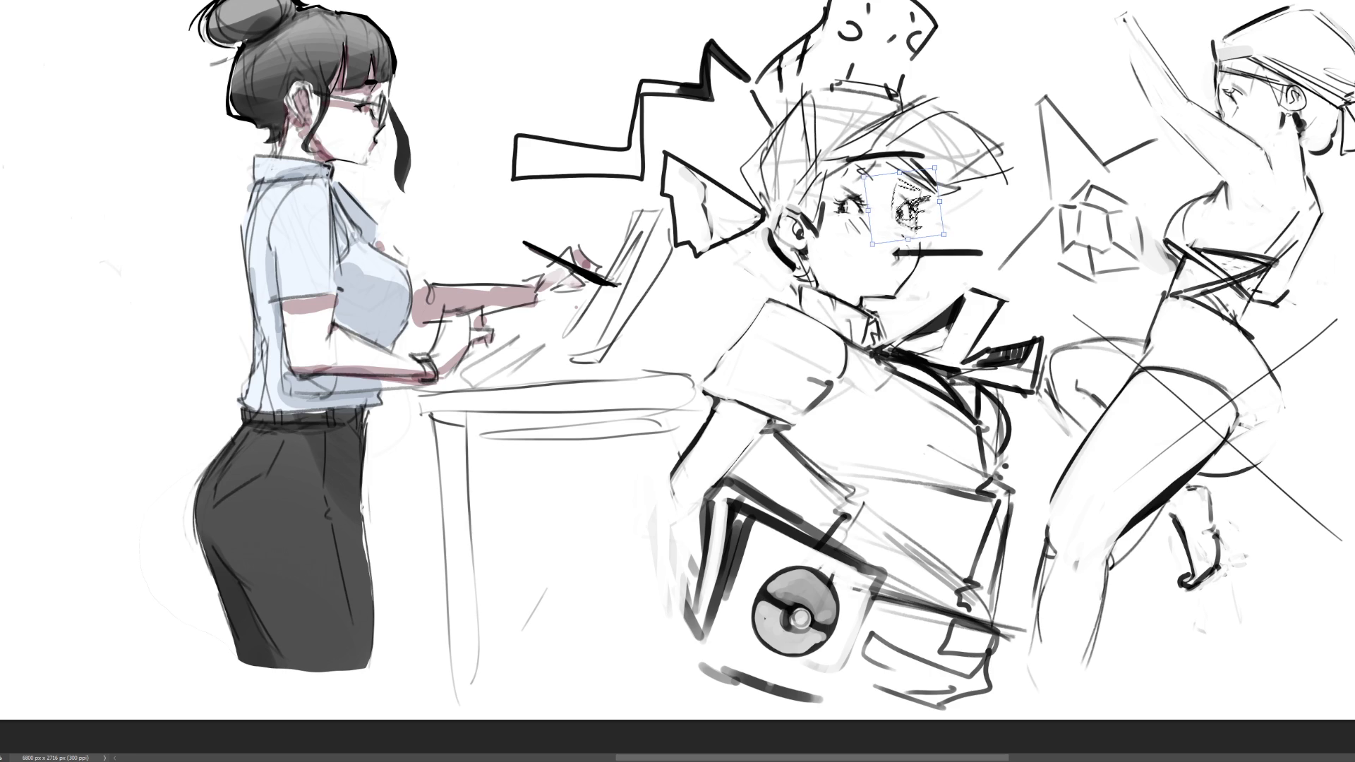
pyautogui.press('Return')
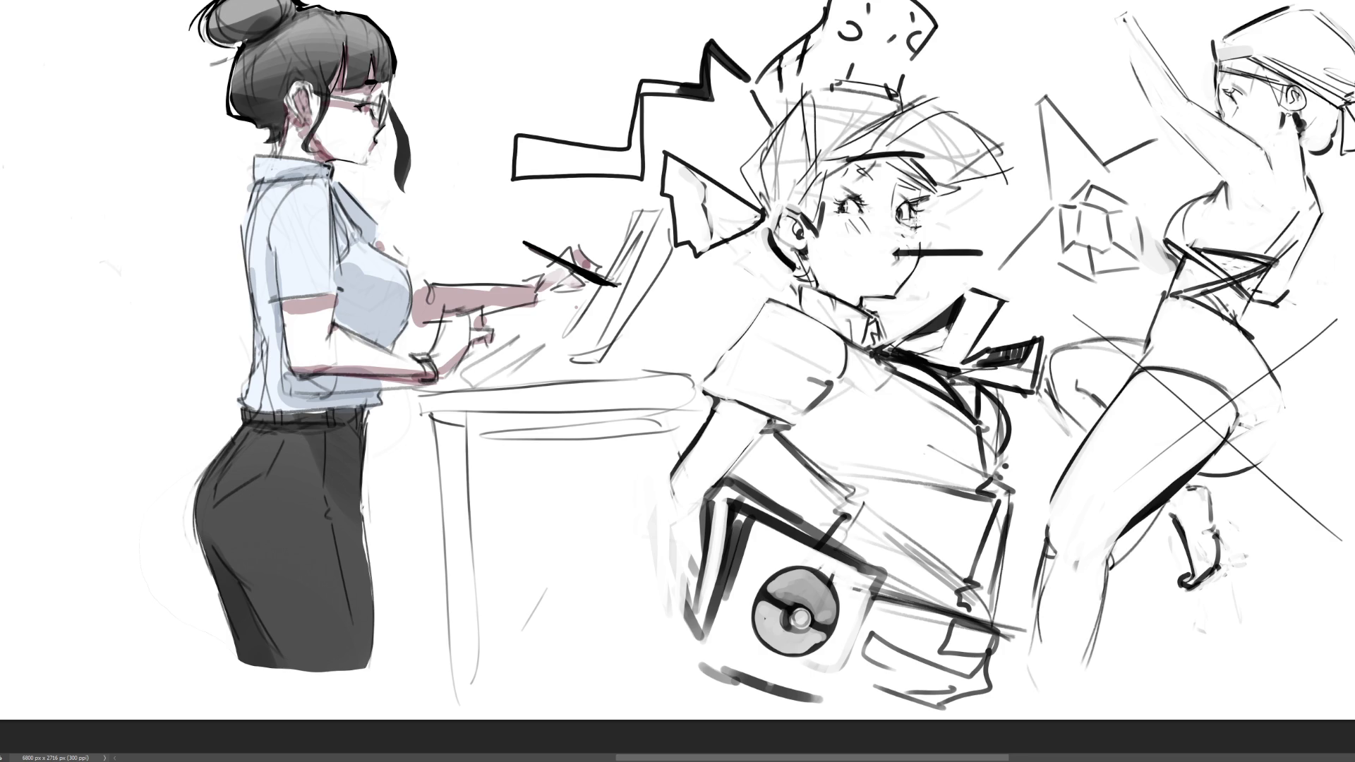
# - Redraw the boy's upper eyelid and add small marks to the eye
pyautogui.moveTo(895, 191)
pyautogui.mouseDown()
pyautogui.moveTo(921, 176)
pyautogui.moveTo(871, 165)
pyautogui.mouseUp()
pyautogui.hotkey('ctrl', 'z')
pyautogui.hotkey('ctrl', 'z')
pyautogui.moveTo(901, 188); pyautogui.dragTo(922, 181)
pyautogui.moveTo(827, 193); pyautogui.dragTo(938, 199)
pyautogui.hotkey('ctrl', 'z')
pyautogui.moveTo(925, 187); pyautogui.dragTo(910, 232)
# - Dab freckle dots on the cheek beside and below the boy's eye
pyautogui.moveTo(915, 223)
pyautogui.mouseDown()
pyautogui.moveTo(925, 249)
pyautogui.moveTo(931, 237)
pyautogui.moveTo(915, 245)
pyautogui.mouseUp()
pyautogui.moveTo(915, 220); pyautogui.dragTo(921, 243)
pyautogui.click(883, 223)
# - Nudge the boy's mouth stroke slightly lower, discarding the stray lines drawn above it
pyautogui.hotkey('ctrl', 'z')
pyautogui.moveTo(991, 240); pyautogui.dragTo(868, 242)
pyautogui.moveTo(869, 259); pyautogui.dragTo(936, 266)
pyautogui.hotkey('ctrl', 'z')
pyautogui.hotkey('ctrl', 'z')
pyautogui.hotkey('ctrl', 'z')
pyautogui.hotkey('ctrl', 't')
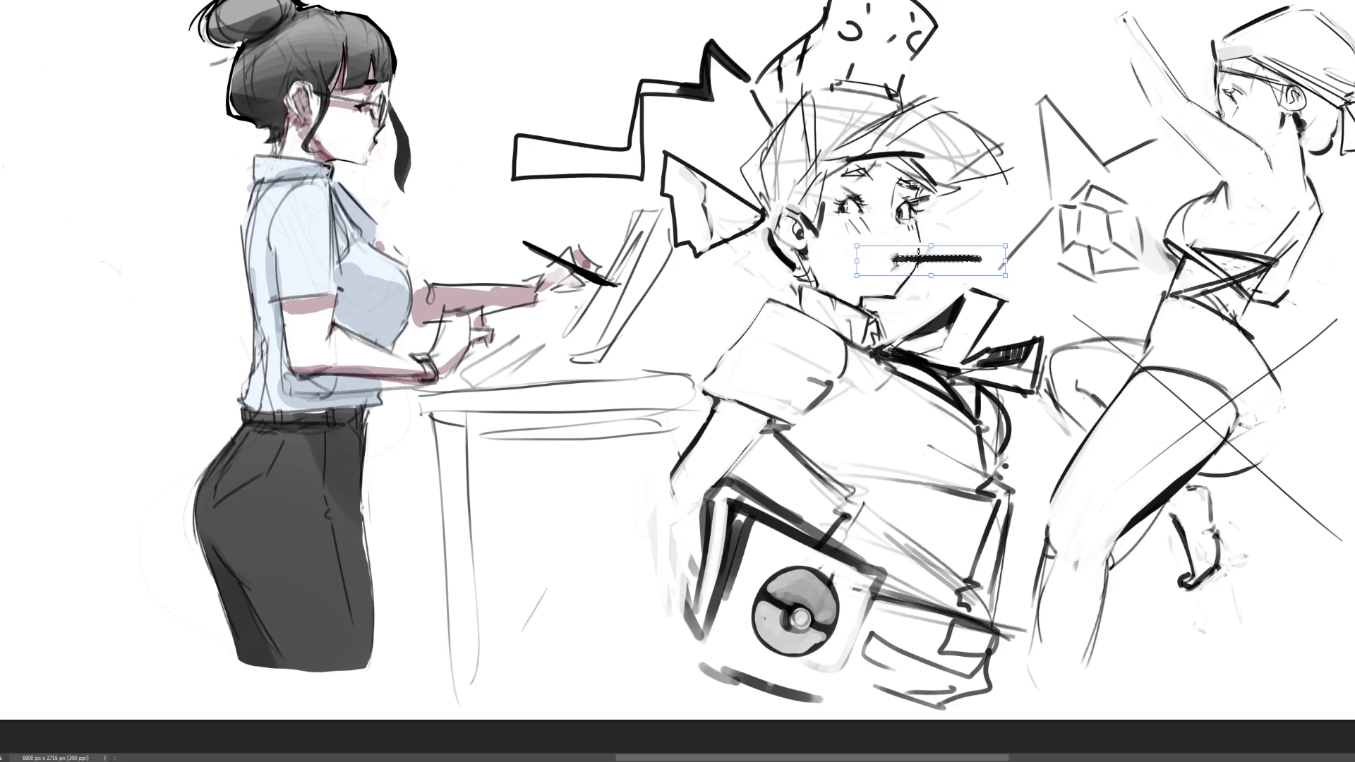
pyautogui.press('Return')
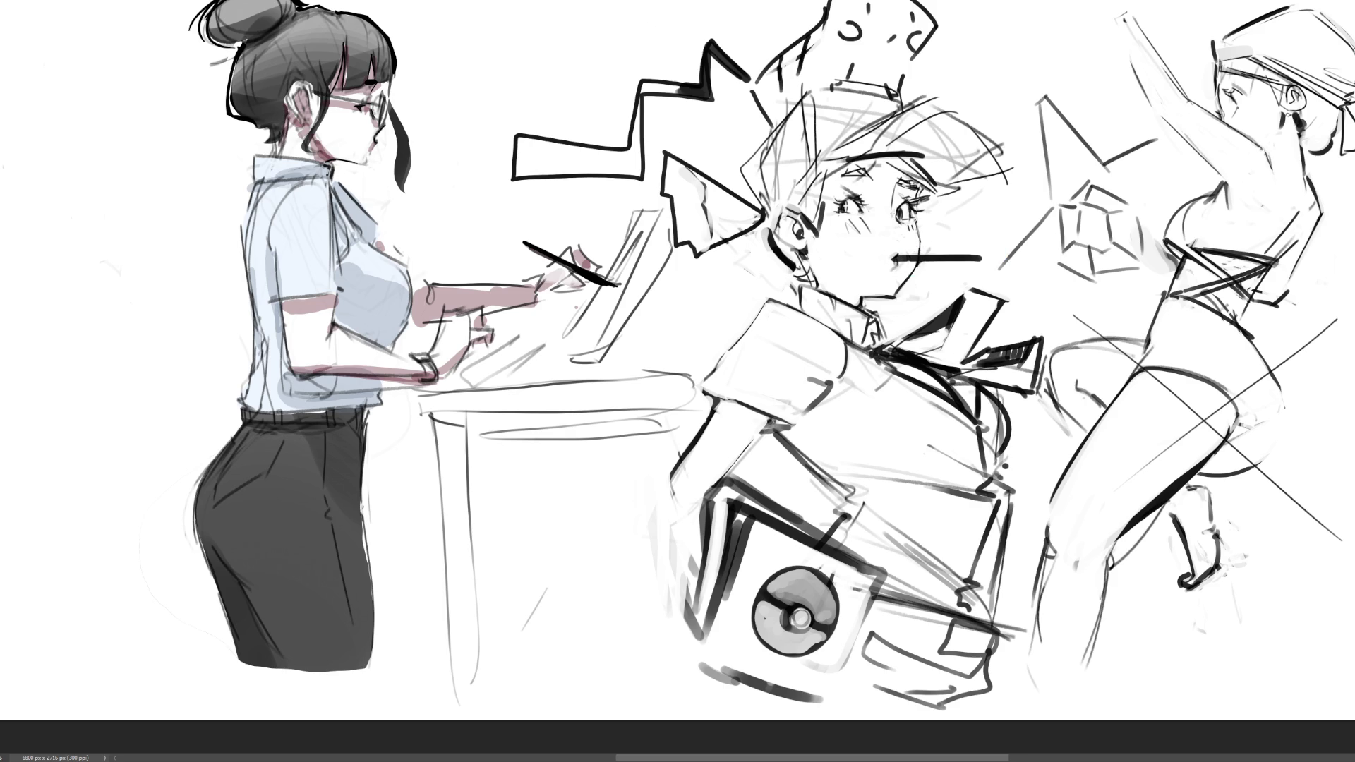
# - Stipple freckles beside the boy's eye, draw a looped nose, and thicken the hat brim line
pyautogui.click(907, 223)
pyautogui.hotkey('ctrl', 'z')
pyautogui.click(895, 215)
pyautogui.moveTo(891, 210)
pyautogui.mouseDown()
pyautogui.moveTo(876, 234)
pyautogui.moveTo(910, 228)
pyautogui.moveTo(876, 234)
pyautogui.moveTo(905, 234)
pyautogui.mouseUp()
pyautogui.hotkey('ctrl', 'z')
pyautogui.hotkey('ctrl', 'z')
pyautogui.hotkey('ctrl', 'z')
pyautogui.hotkey('ctrl', 'z')
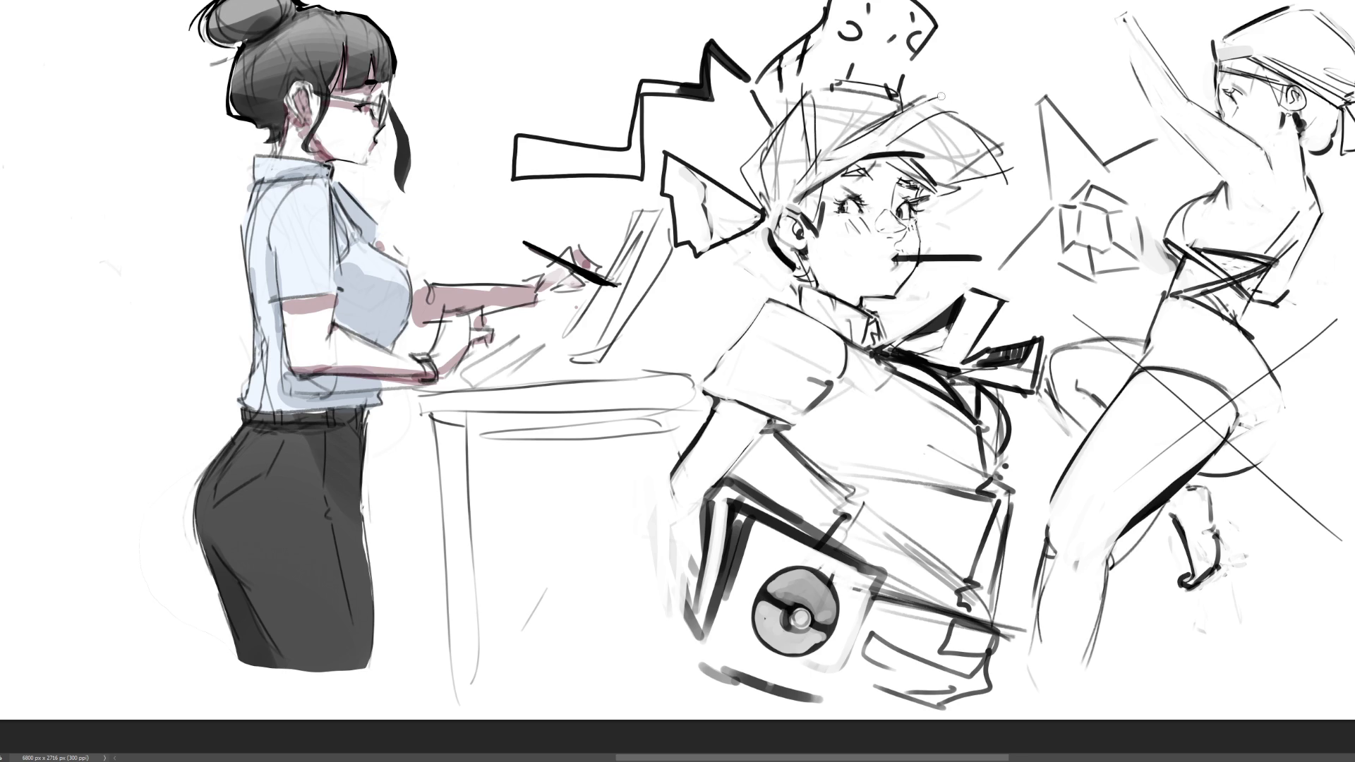
pyautogui.moveTo(868, 157)
pyautogui.mouseDown()
pyautogui.moveTo(900, 154)
pyautogui.moveTo(916, 172)
pyautogui.mouseUp()
# - Draw a nose with a nostril and a round glasses lens on the boy's face
pyautogui.moveTo(882, 201); pyautogui.dragTo(903, 227)
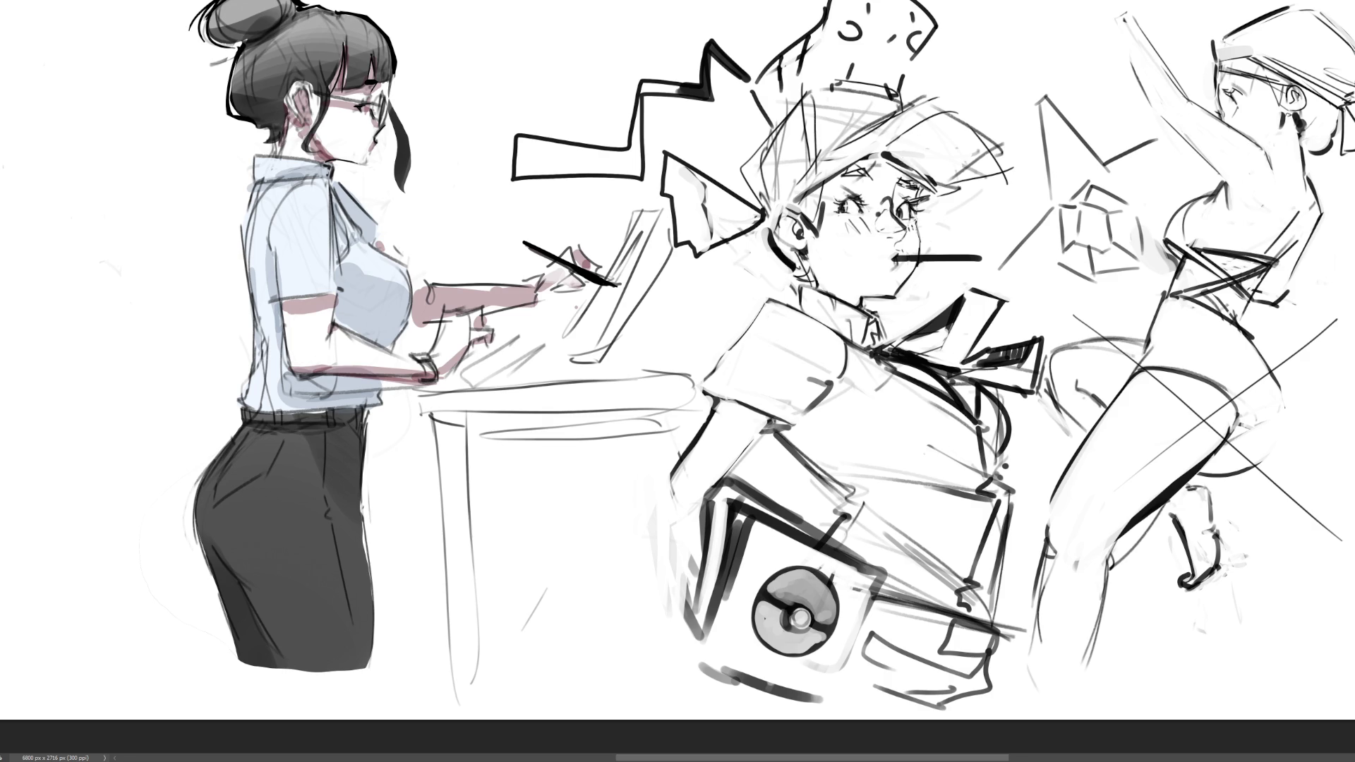
pyautogui.moveTo(888, 224)
pyautogui.mouseDown()
pyautogui.moveTo(884, 244)
pyautogui.moveTo(848, 229)
pyautogui.moveTo(882, 262)
pyautogui.moveTo(905, 237)
pyautogui.moveTo(935, 243)
pyautogui.moveTo(930, 255)
pyautogui.mouseUp()
pyautogui.moveTo(882, 218)
pyautogui.mouseDown()
pyautogui.moveTo(849, 182)
pyautogui.moveTo(843, 215)
pyautogui.moveTo(865, 231)
pyautogui.moveTo(918, 189)
pyautogui.moveTo(916, 236)
pyautogui.moveTo(802, 218)
pyautogui.mouseUp()
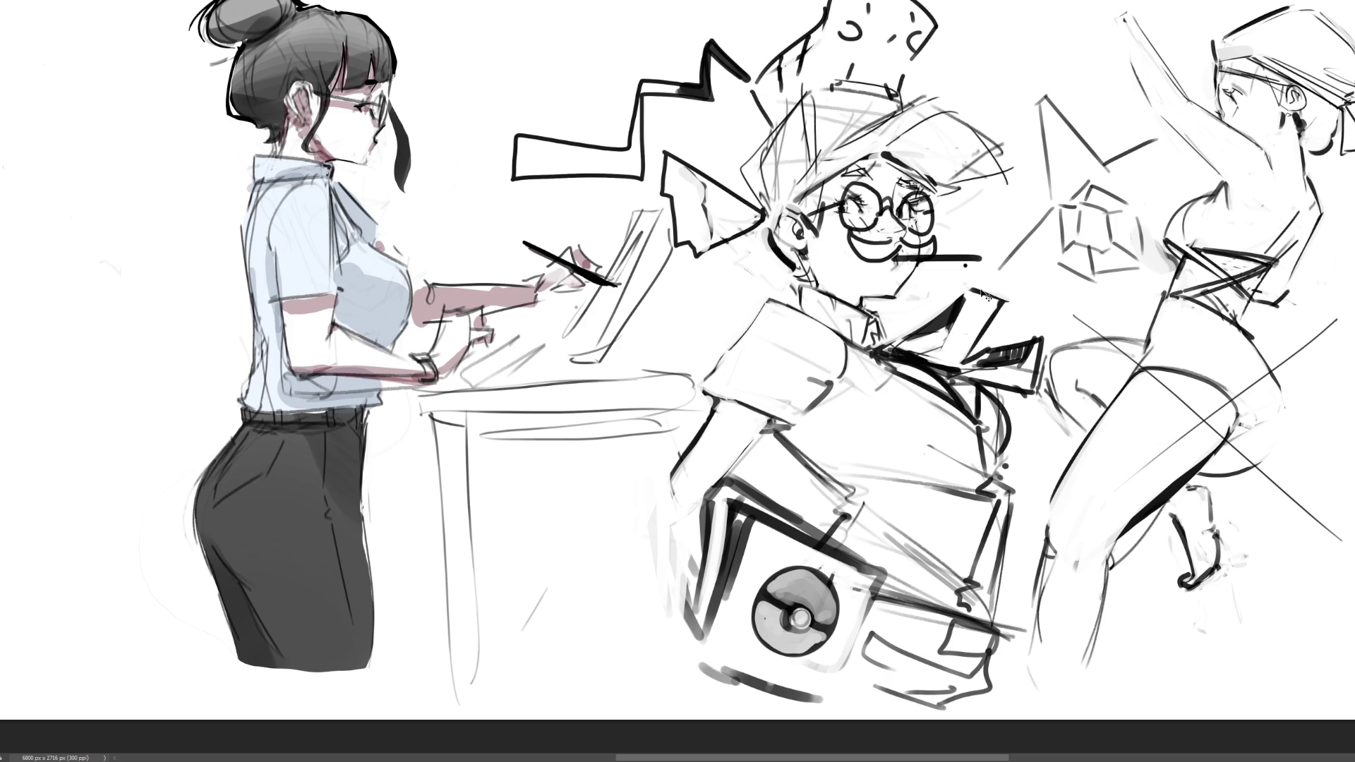
# - Undo the glasses and grin strokes on the boy's face
pyautogui.hotkey('ctrl', 'z')
pyautogui.hotkey('ctrl', 'z')
pyautogui.hotkey('ctrl', 'z')
pyautogui.hotkey('ctrl', 'z')
pyautogui.hotkey('ctrl', 'z')
pyautogui.hotkey('ctrl', 'z')
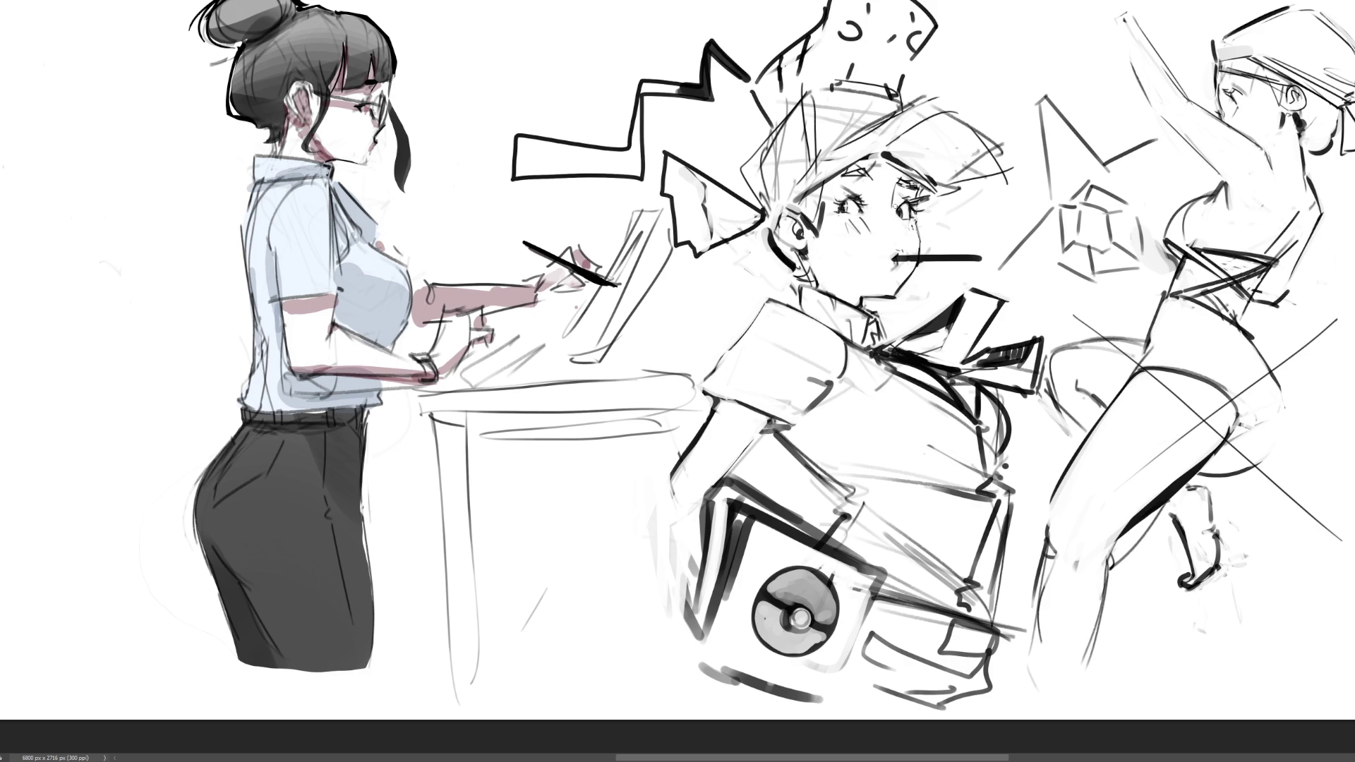
# - Lighten the boy's inner eye-corner line, then undo a test stroke drawn down his face
pyautogui.moveTo(894, 186); pyautogui.dragTo(893, 203)
pyautogui.moveTo(883, 211); pyautogui.dragTo(888, 290)
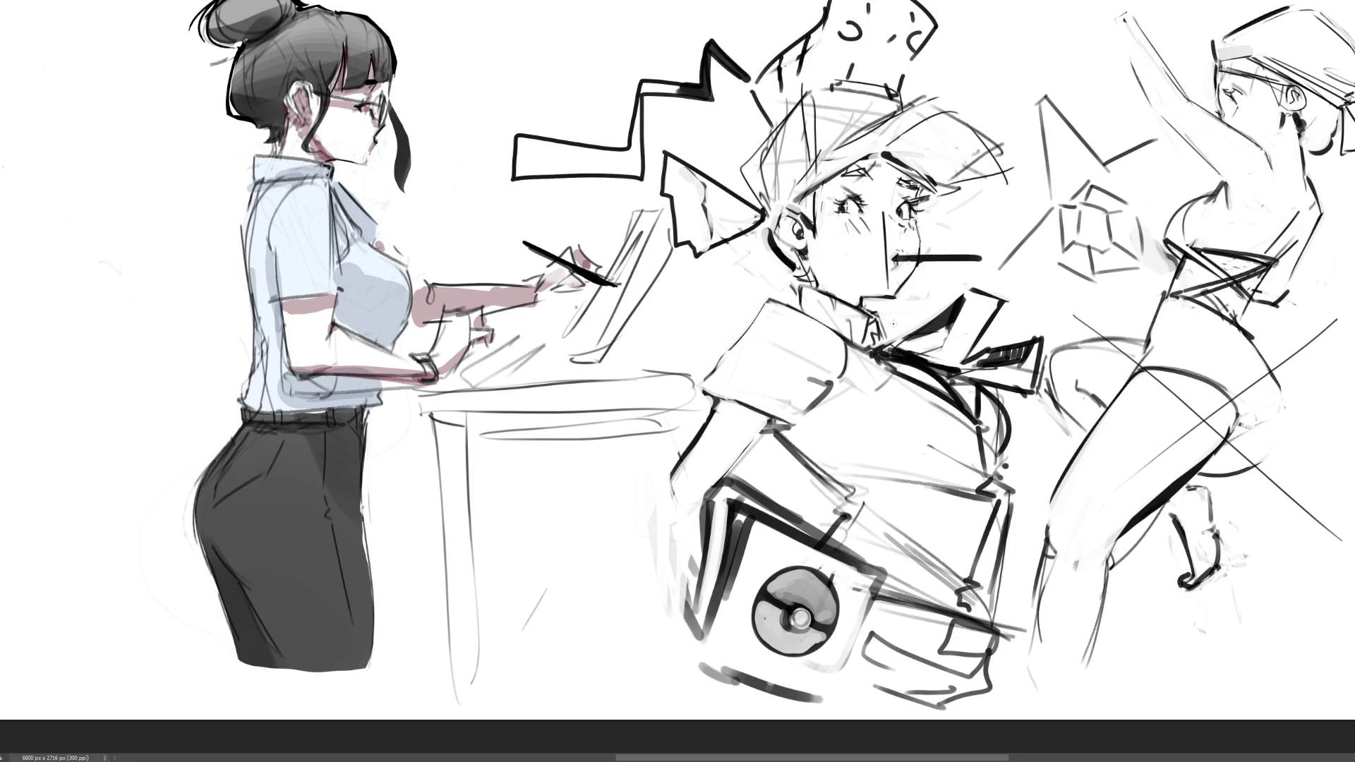
pyautogui.hotkey('ctrl', 'z')
# - Fit the page on screen and letter a large diagonal 'BRB' in the blank left area
pyautogui.hotkey('ctrl', '0')
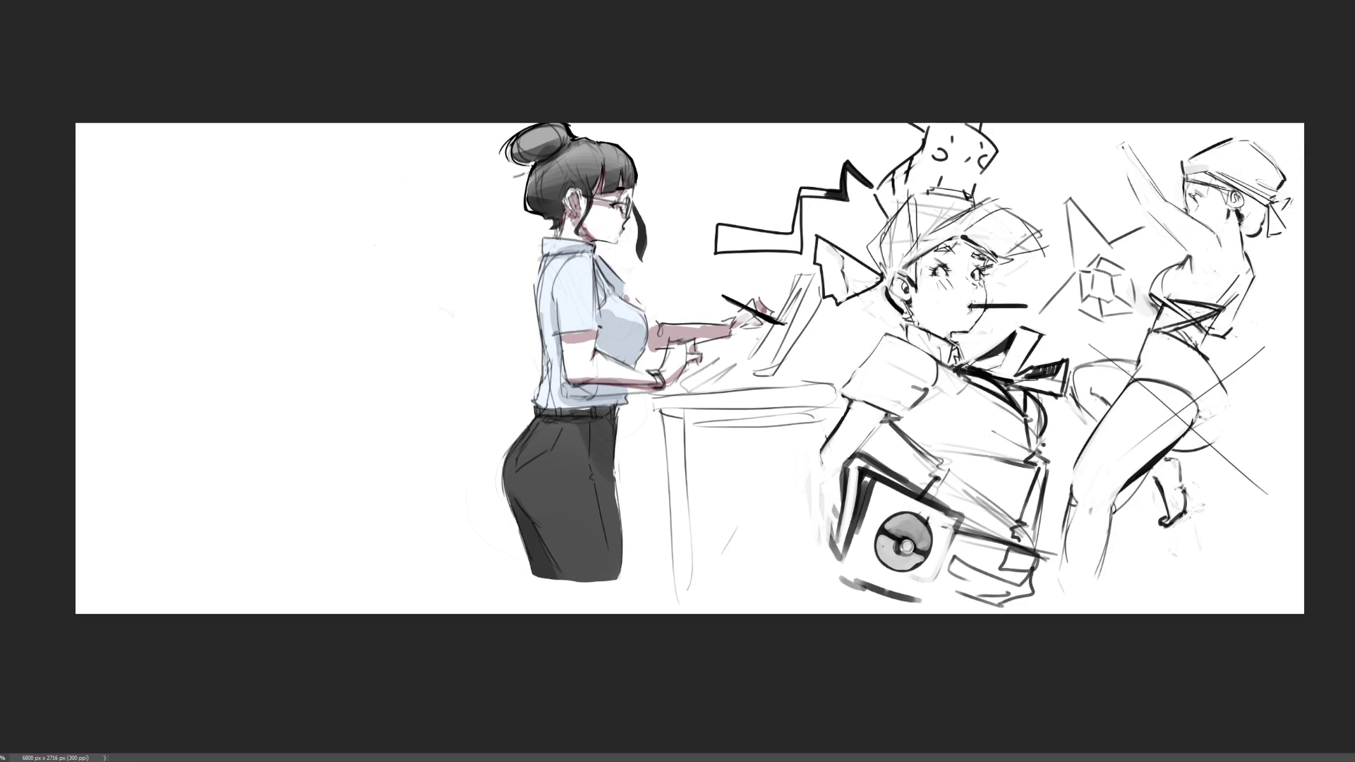
pyautogui.moveTo(197, 210); pyautogui.dragTo(242, 281)
pyautogui.moveTo(177, 248)
pyautogui.mouseDown()
pyautogui.moveTo(227, 191)
pyautogui.moveTo(219, 321)
pyautogui.moveTo(287, 397)
pyautogui.mouseUp()
pyautogui.moveTo(279, 302)
pyautogui.mouseDown()
pyautogui.moveTo(265, 387)
pyautogui.moveTo(322, 339)
pyautogui.mouseUp()
pyautogui.moveTo(311, 414); pyautogui.dragTo(364, 494)
pyautogui.moveTo(305, 440)
pyautogui.mouseDown()
pyautogui.moveTo(336, 431)
pyautogui.moveTo(350, 527)
pyautogui.mouseUp()
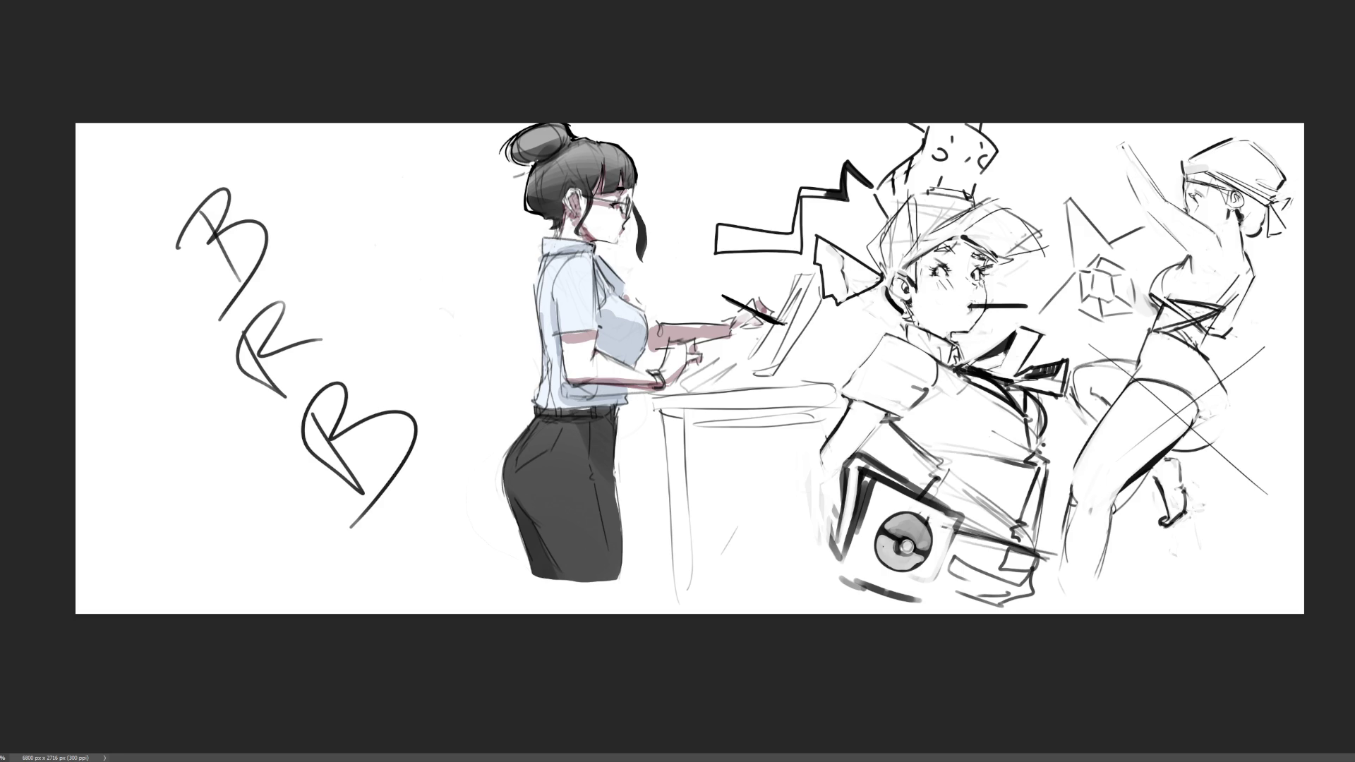
# - Delete the 'BRB' lettering from the left side of the page
pyautogui.press('Delete')
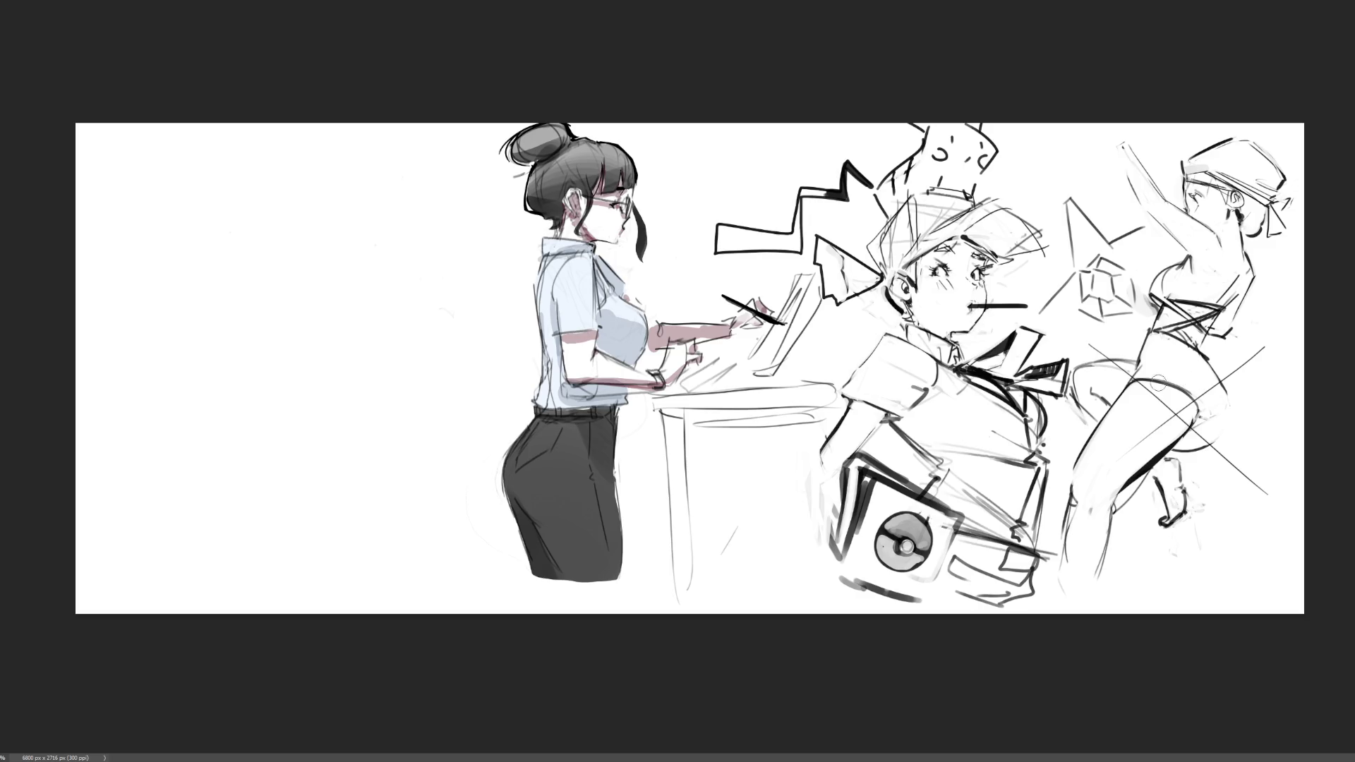
# - Erase stray hip and hand lines, then draw bent dark strokes along the kicking leg
pyautogui.moveTo(1177, 387)
pyautogui.mouseDown()
pyautogui.moveTo(1179, 444)
pyautogui.moveTo(1227, 436)
pyautogui.moveTo(1202, 361)
pyautogui.moveTo(1241, 432)
pyautogui.moveTo(1150, 419)
pyautogui.moveTo(1255, 361)
pyautogui.moveTo(1217, 389)
pyautogui.moveTo(1159, 335)
pyautogui.moveTo(1093, 416)
pyautogui.moveTo(1087, 381)
pyautogui.moveTo(1106, 341)
pyautogui.mouseUp()
pyautogui.moveTo(1176, 472)
pyautogui.mouseDown()
pyautogui.moveTo(1130, 505)
pyautogui.moveTo(1172, 523)
pyautogui.moveTo(1205, 498)
pyautogui.mouseUp()
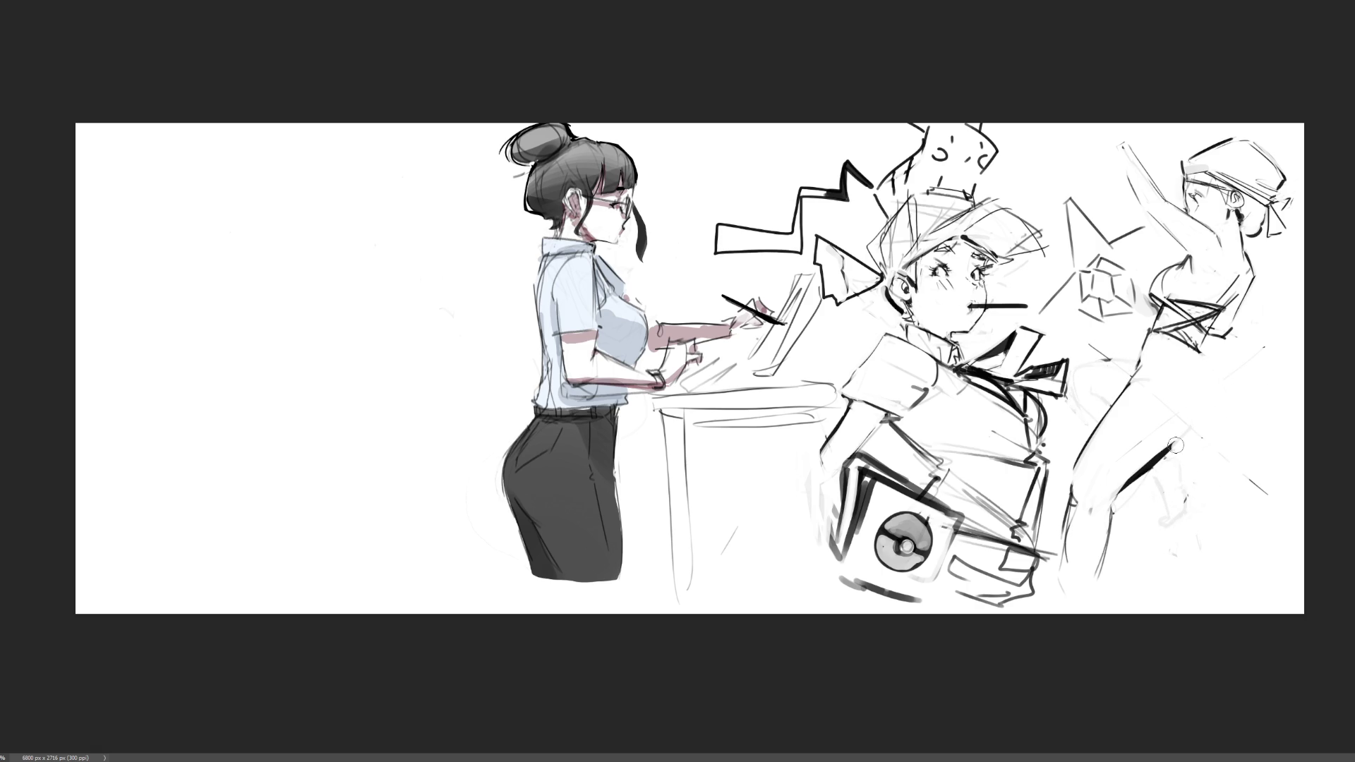
pyautogui.moveTo(1166, 450); pyautogui.dragTo(1253, 414)
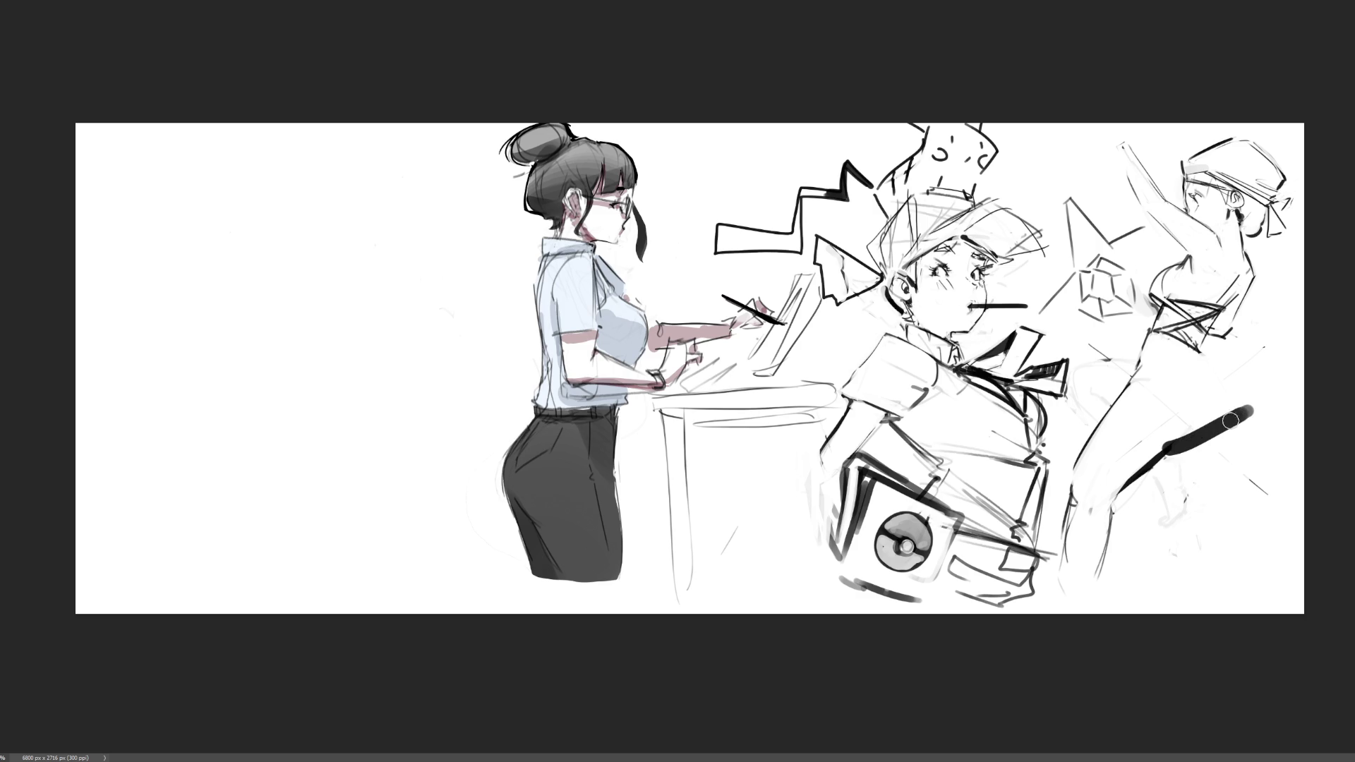
pyautogui.moveTo(1213, 366)
pyautogui.mouseDown()
pyautogui.moveTo(1248, 417)
pyautogui.moveTo(1225, 459)
pyautogui.moveTo(1258, 519)
pyautogui.mouseUp()
pyautogui.moveTo(1239, 439)
pyautogui.mouseDown()
pyautogui.moveTo(1281, 502)
pyautogui.moveTo(1234, 460)
pyautogui.mouseUp()
# - Paint out the upper leg stroke in white, add a dark back line and a solid dark foot
pyautogui.moveTo(1221, 379); pyautogui.dragTo(1262, 483)
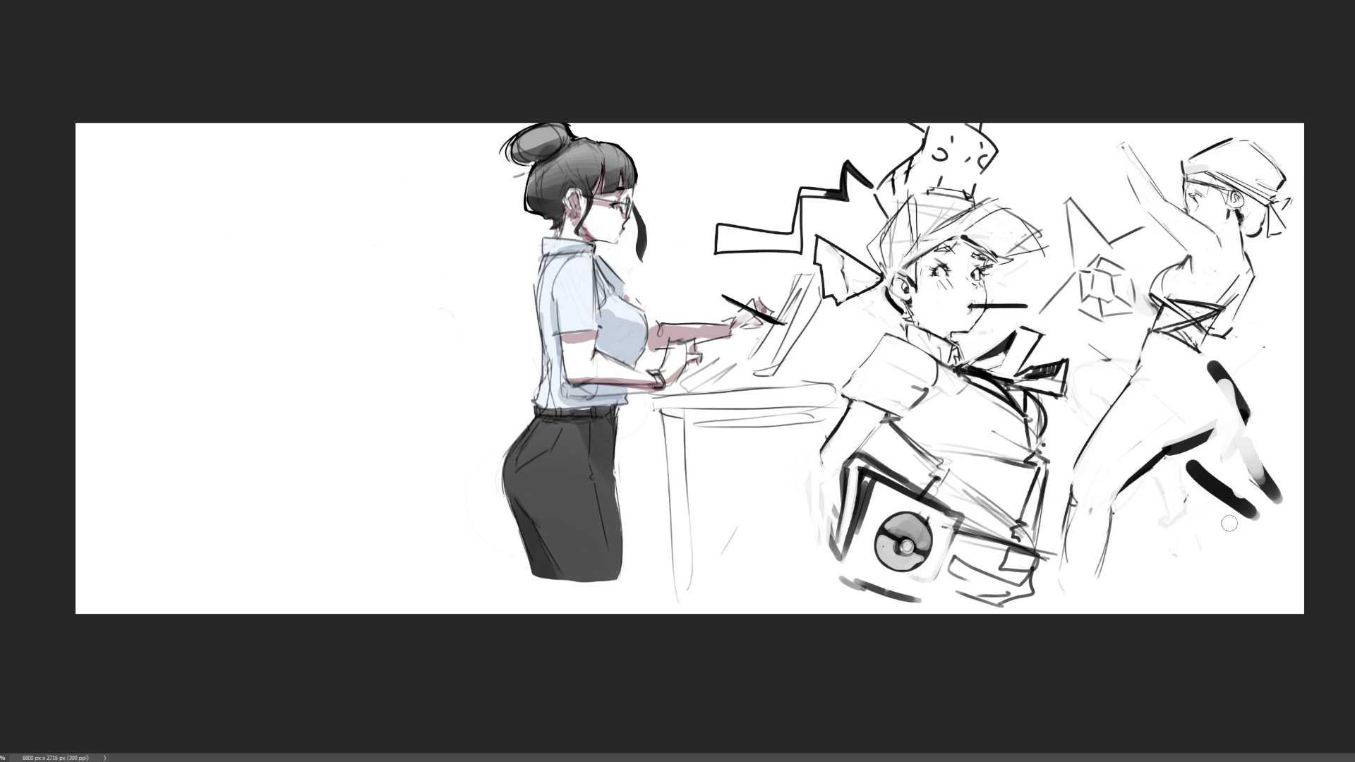
pyautogui.moveTo(1216, 352)
pyautogui.mouseDown()
pyautogui.moveTo(1264, 469)
pyautogui.moveTo(1246, 452)
pyautogui.mouseUp()
pyautogui.moveTo(1215, 390)
pyautogui.mouseDown()
pyautogui.moveTo(1274, 496)
pyautogui.moveTo(1204, 441)
pyautogui.moveTo(1176, 443)
pyautogui.moveTo(1208, 435)
pyautogui.moveTo(1193, 440)
pyautogui.mouseUp()
pyautogui.moveTo(1209, 361); pyautogui.dragTo(1244, 422)
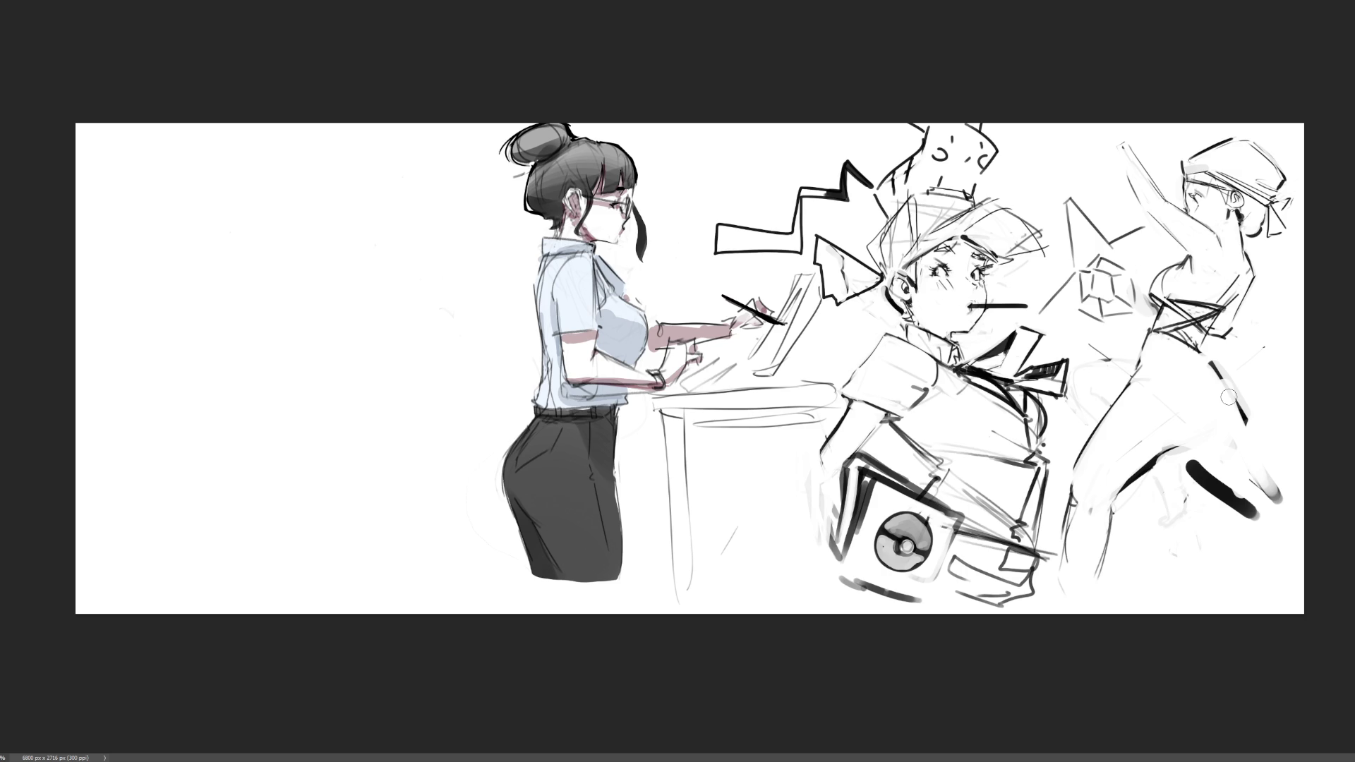
pyautogui.moveTo(1197, 458)
pyautogui.mouseDown()
pyautogui.moveTo(1237, 445)
pyautogui.moveTo(1270, 510)
pyautogui.mouseUp()
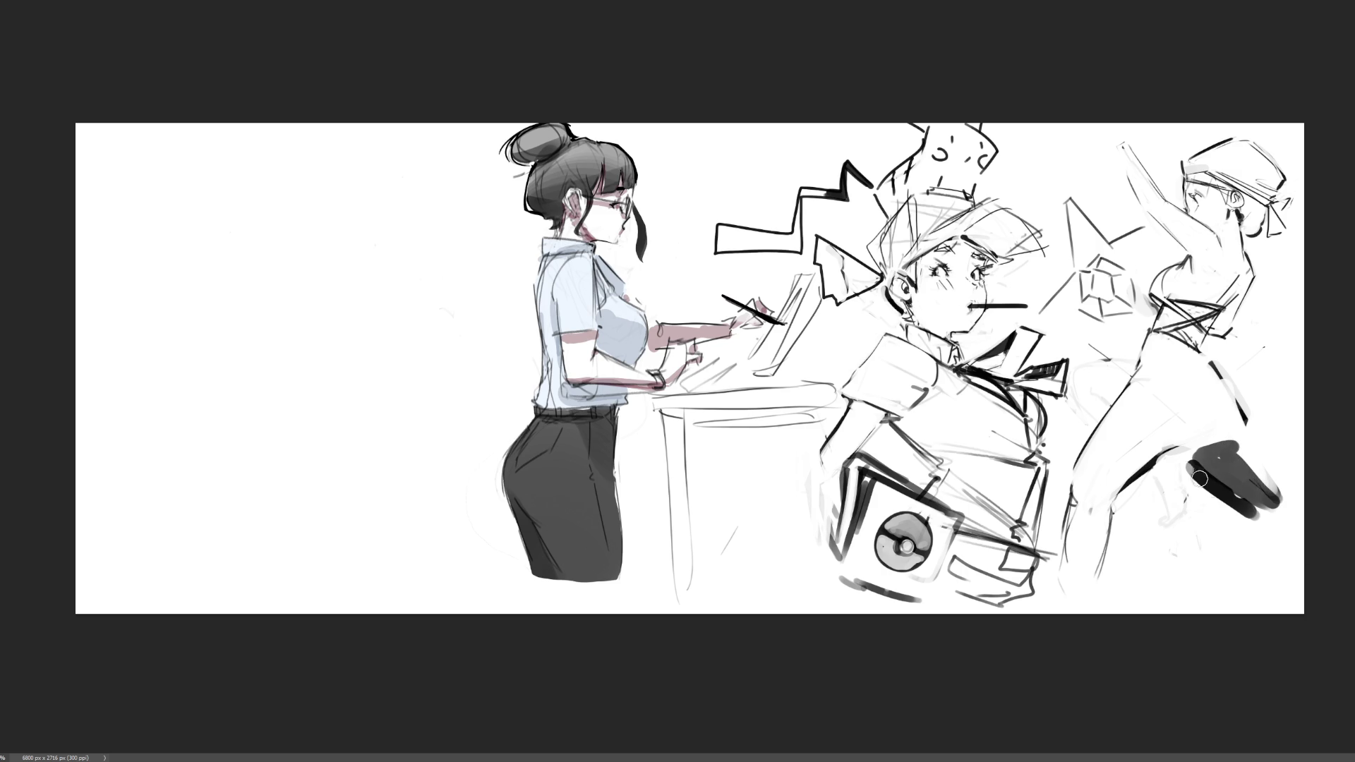
pyautogui.moveTo(1193, 471); pyautogui.dragTo(1257, 517)
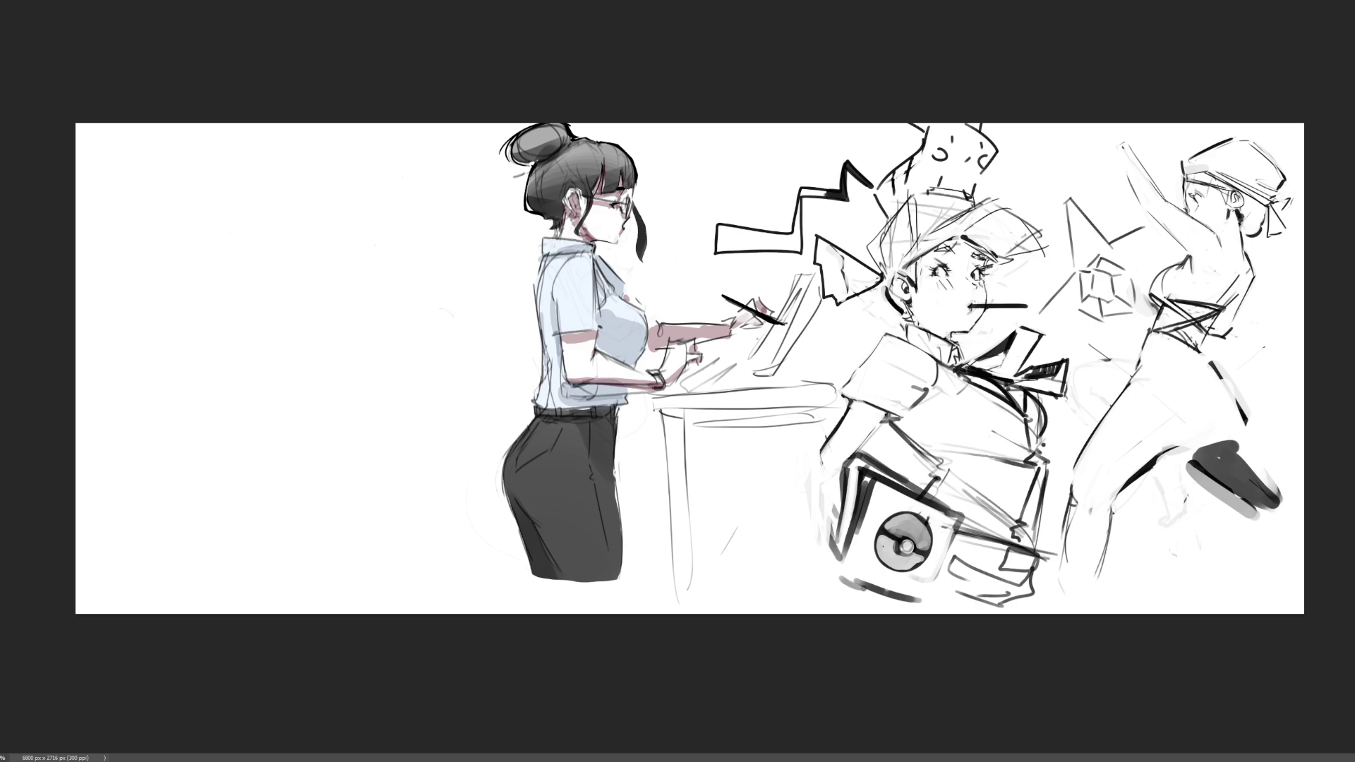
# - Soften the torso lines and rework the back outline with alternating dark and light strokes
pyautogui.moveTo(1168, 446)
pyautogui.mouseDown()
pyautogui.moveTo(1118, 494)
pyautogui.moveTo(1130, 487)
pyautogui.mouseUp()
pyautogui.moveTo(1127, 370)
pyautogui.mouseDown()
pyautogui.moveTo(1068, 550)
pyautogui.moveTo(1122, 536)
pyautogui.moveTo(1165, 451)
pyautogui.moveTo(1220, 461)
pyautogui.moveTo(1260, 505)
pyautogui.moveTo(1279, 494)
pyautogui.moveTo(1201, 452)
pyautogui.moveTo(1290, 479)
pyautogui.moveTo(1253, 523)
pyautogui.mouseUp()
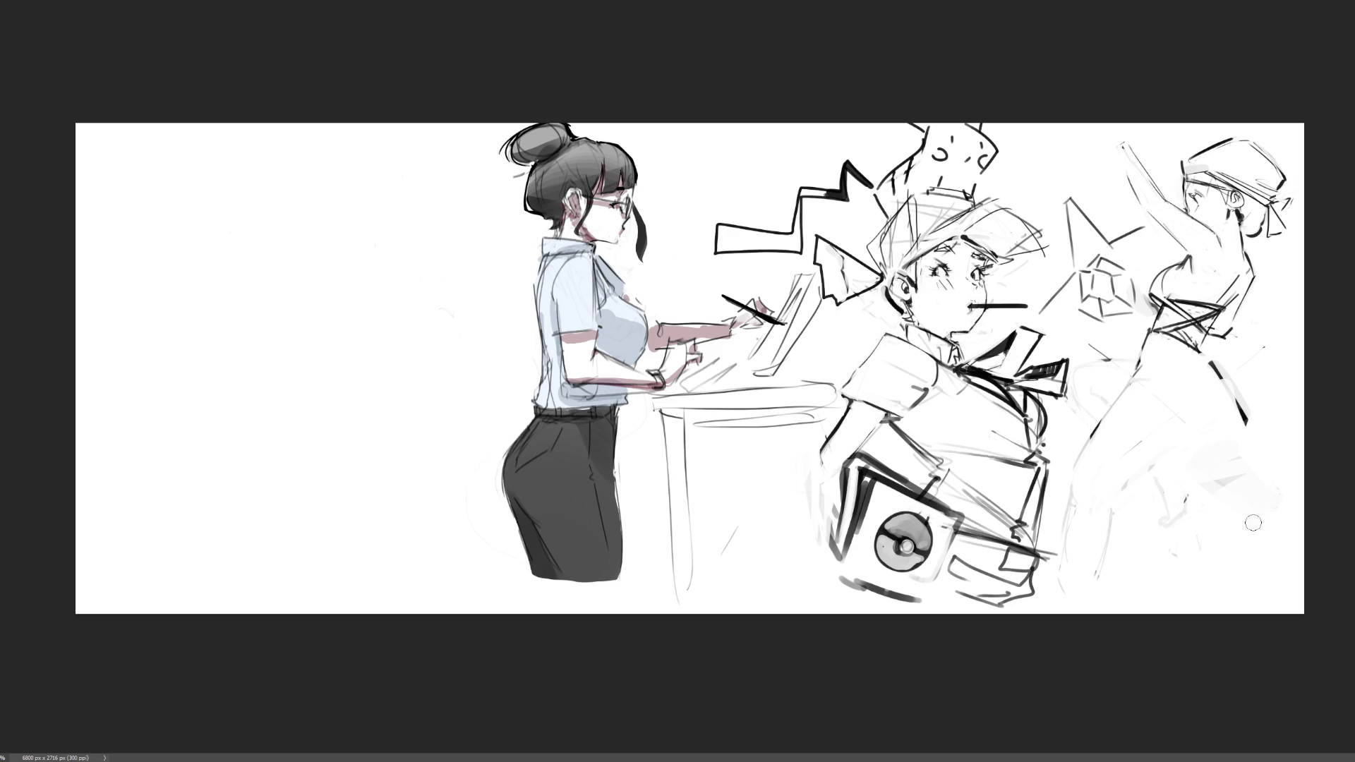
pyautogui.moveTo(1144, 334)
pyautogui.mouseDown()
pyautogui.moveTo(1133, 406)
pyautogui.moveTo(1135, 381)
pyautogui.moveTo(1193, 473)
pyautogui.mouseUp()
pyautogui.moveTo(1158, 358); pyautogui.dragTo(1197, 456)
pyautogui.moveTo(1158, 381); pyautogui.dragTo(1190, 465)
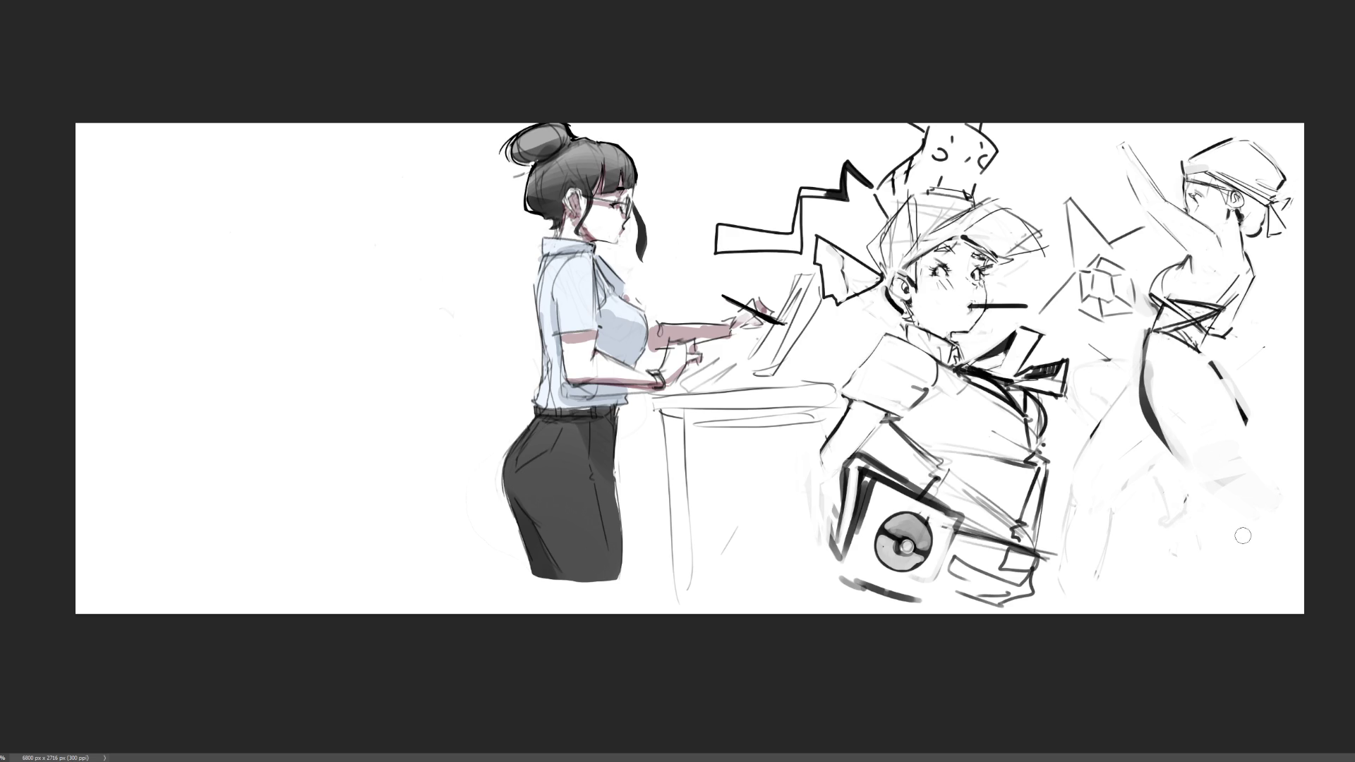
pyautogui.moveTo(1155, 359)
pyautogui.mouseDown()
pyautogui.moveTo(1157, 381)
pyautogui.moveTo(1163, 356)
pyautogui.moveTo(1243, 422)
pyautogui.mouseUp()
pyautogui.moveTo(1172, 346)
pyautogui.mouseDown()
pyautogui.moveTo(1163, 362)
pyautogui.moveTo(1209, 397)
pyautogui.moveTo(1216, 425)
pyautogui.moveTo(1184, 357)
pyautogui.moveTo(1214, 365)
pyautogui.moveTo(1220, 427)
pyautogui.mouseUp()
pyautogui.moveTo(1170, 343)
pyautogui.mouseDown()
pyautogui.moveTo(1151, 416)
pyautogui.moveTo(1168, 505)
pyautogui.moveTo(1147, 349)
pyautogui.moveTo(1140, 445)
pyautogui.moveTo(1232, 439)
pyautogui.mouseUp()
# - Outline the torso with long bold side strokes, then thin them and the arm stroke with white
pyautogui.moveTo(1209, 355); pyautogui.dragTo(1241, 448)
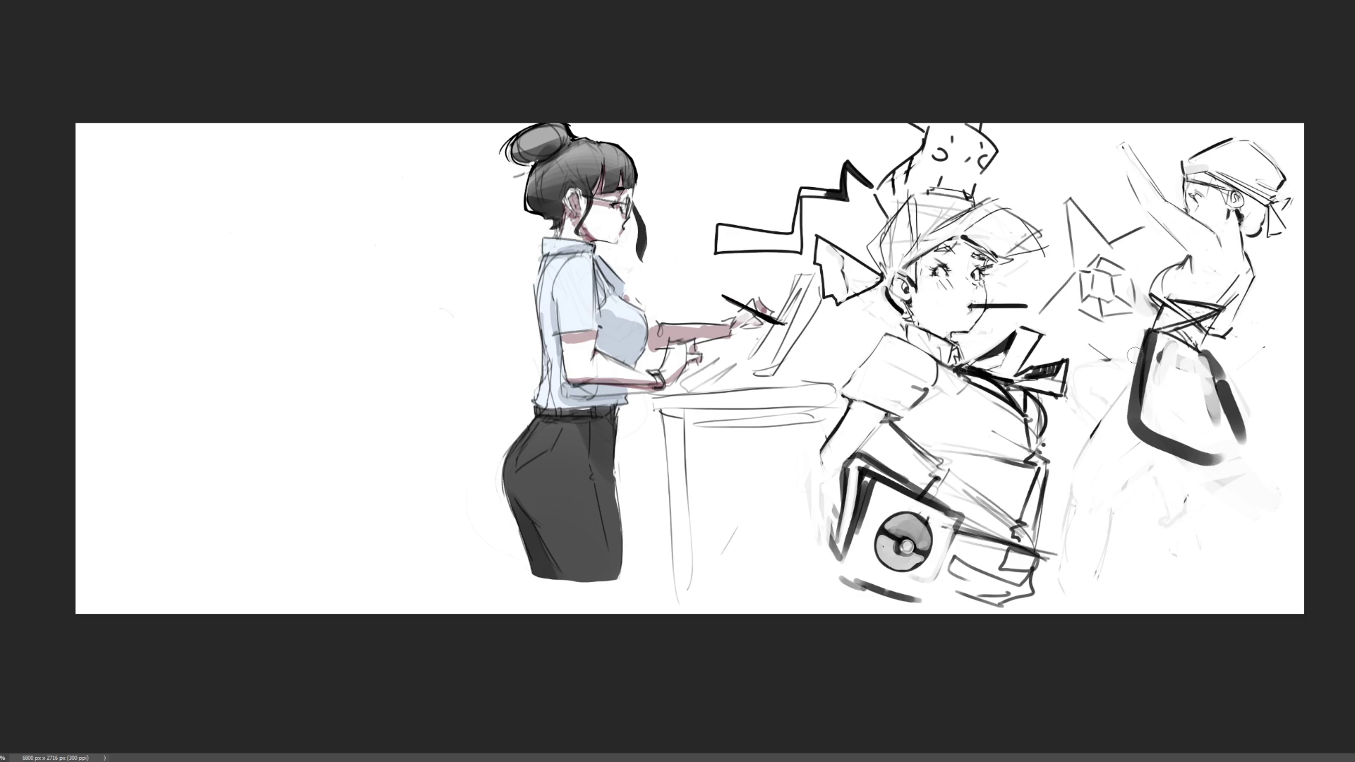
pyautogui.moveTo(1137, 346); pyautogui.dragTo(1119, 568)
pyautogui.moveTo(1184, 460); pyautogui.dragTo(1172, 575)
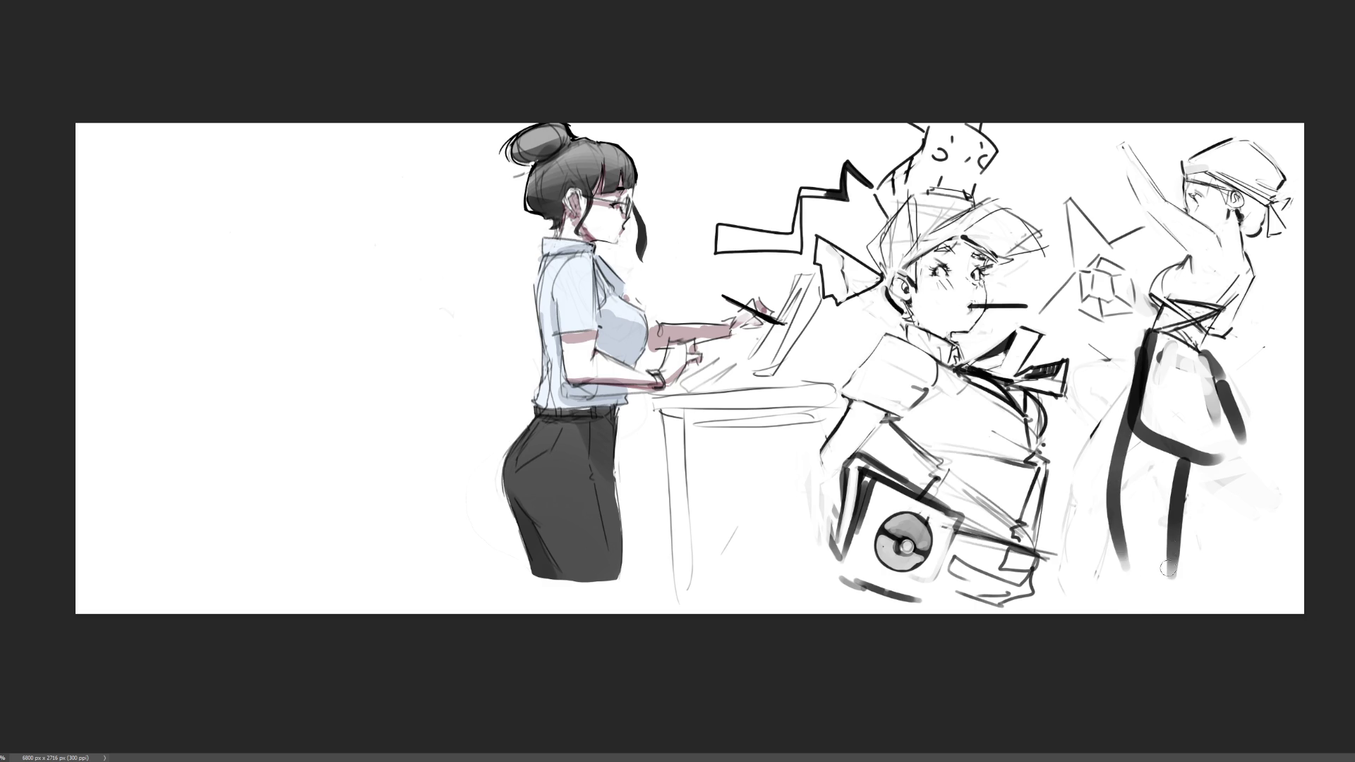
pyautogui.moveTo(1161, 347); pyautogui.dragTo(1115, 569)
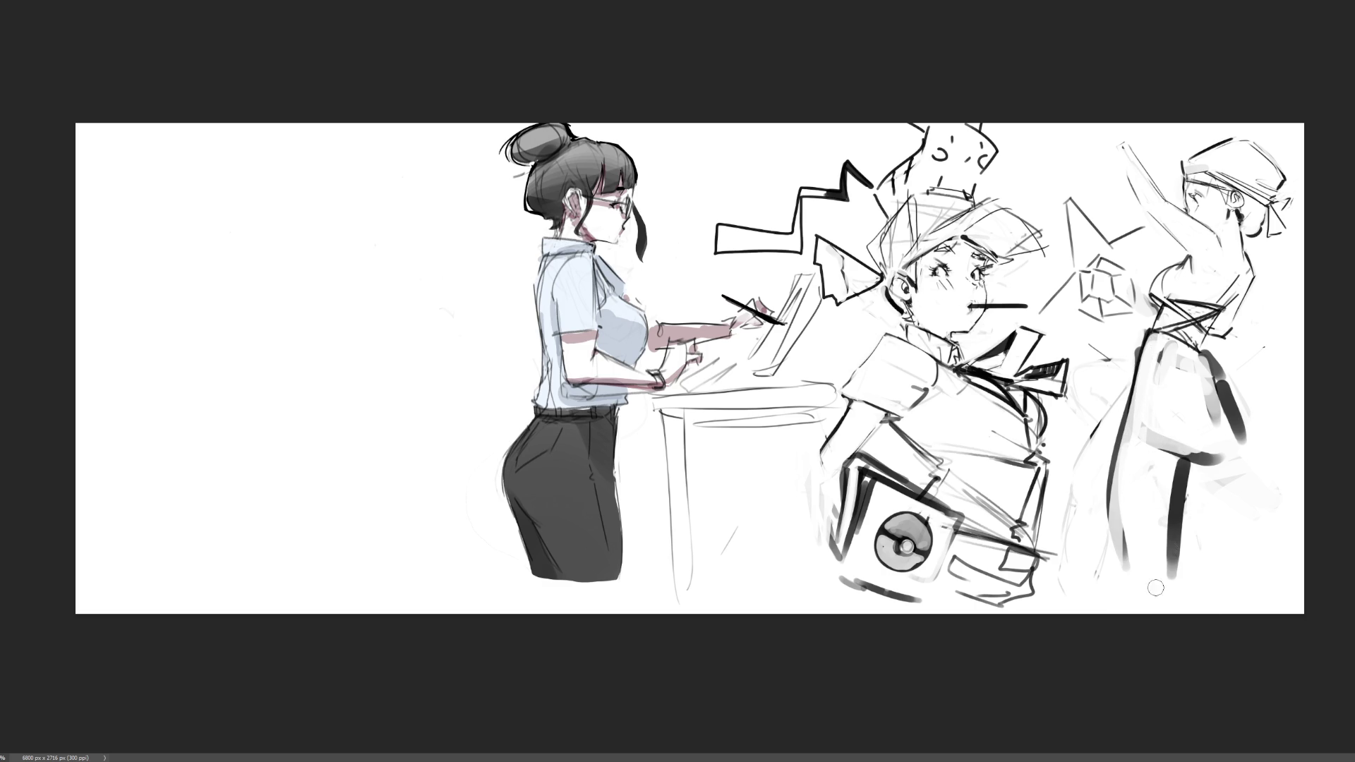
pyautogui.moveTo(1172, 457); pyautogui.dragTo(1174, 565)
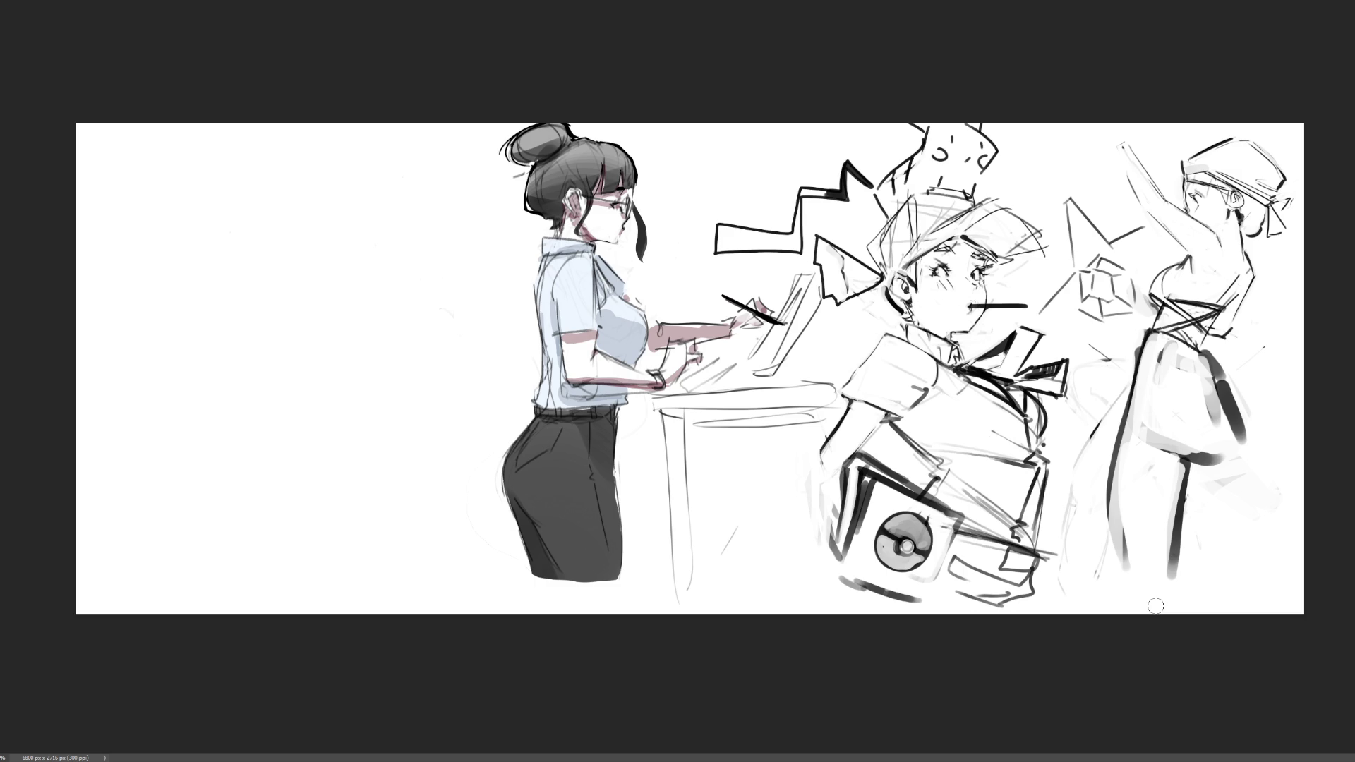
pyautogui.moveTo(1200, 367); pyautogui.dragTo(1239, 462)
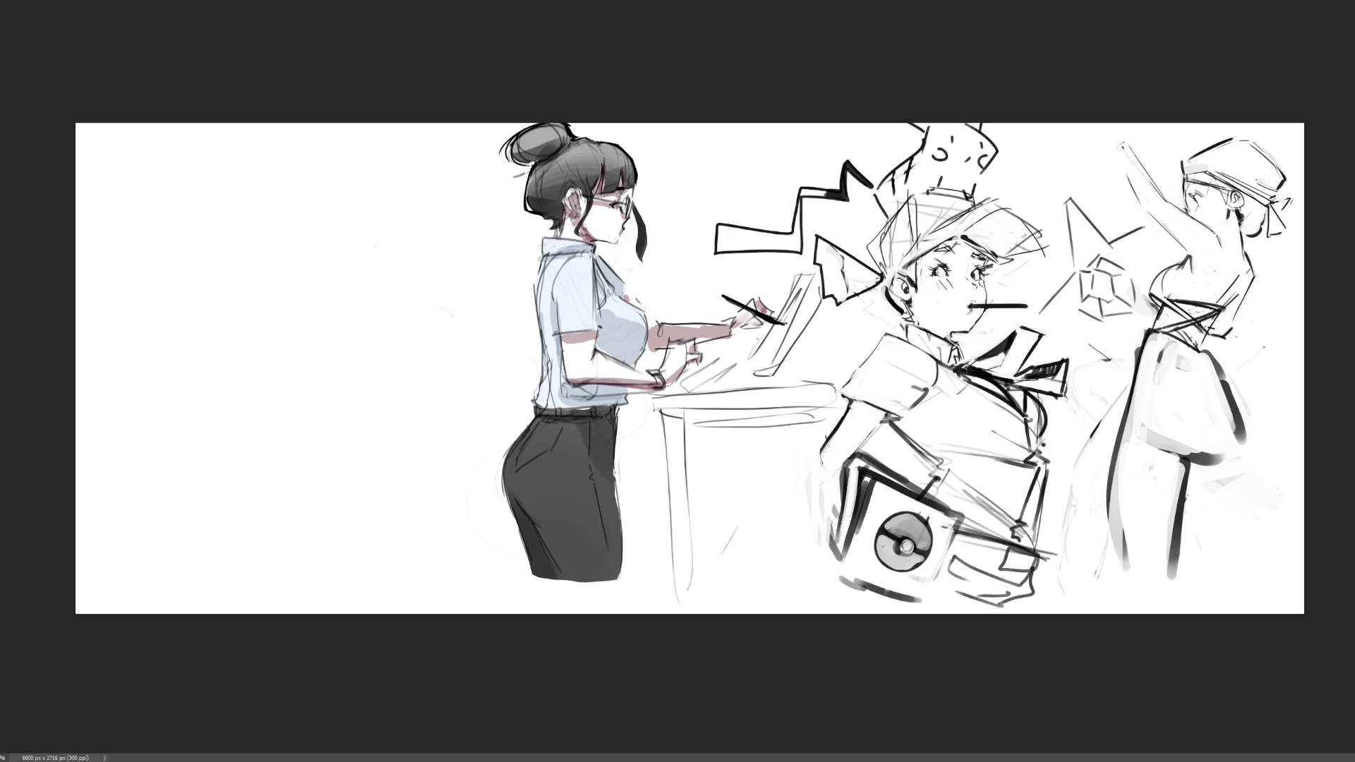
# - Lighten the right figure's torso shading and redraw a dark line along its torso
pyautogui.moveTo(1229, 342)
pyautogui.mouseDown()
pyautogui.moveTo(1208, 374)
pyautogui.moveTo(1236, 424)
pyautogui.moveTo(1207, 358)
pyautogui.moveTo(1261, 434)
pyautogui.mouseUp()
pyautogui.moveTo(1210, 353); pyautogui.dragTo(1263, 432)
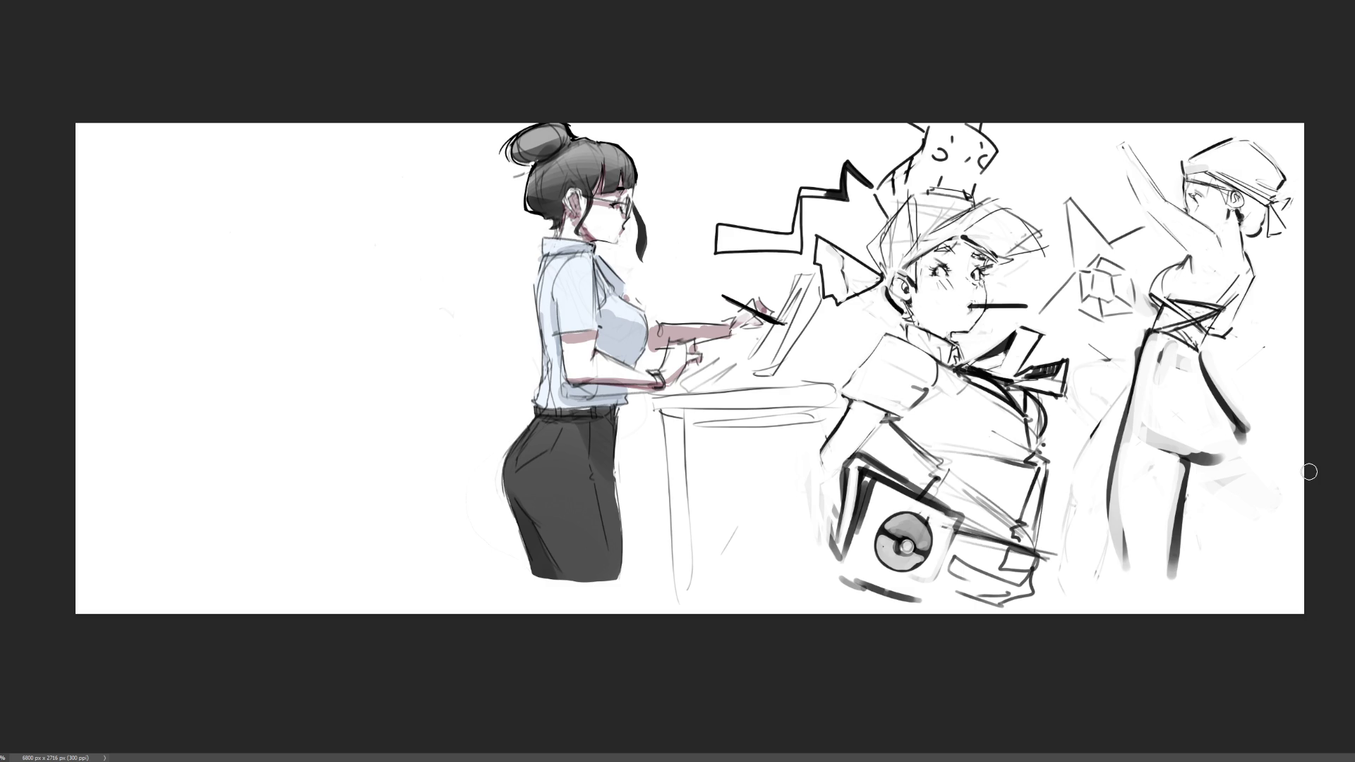
pyautogui.scroll(3, 212, 334)
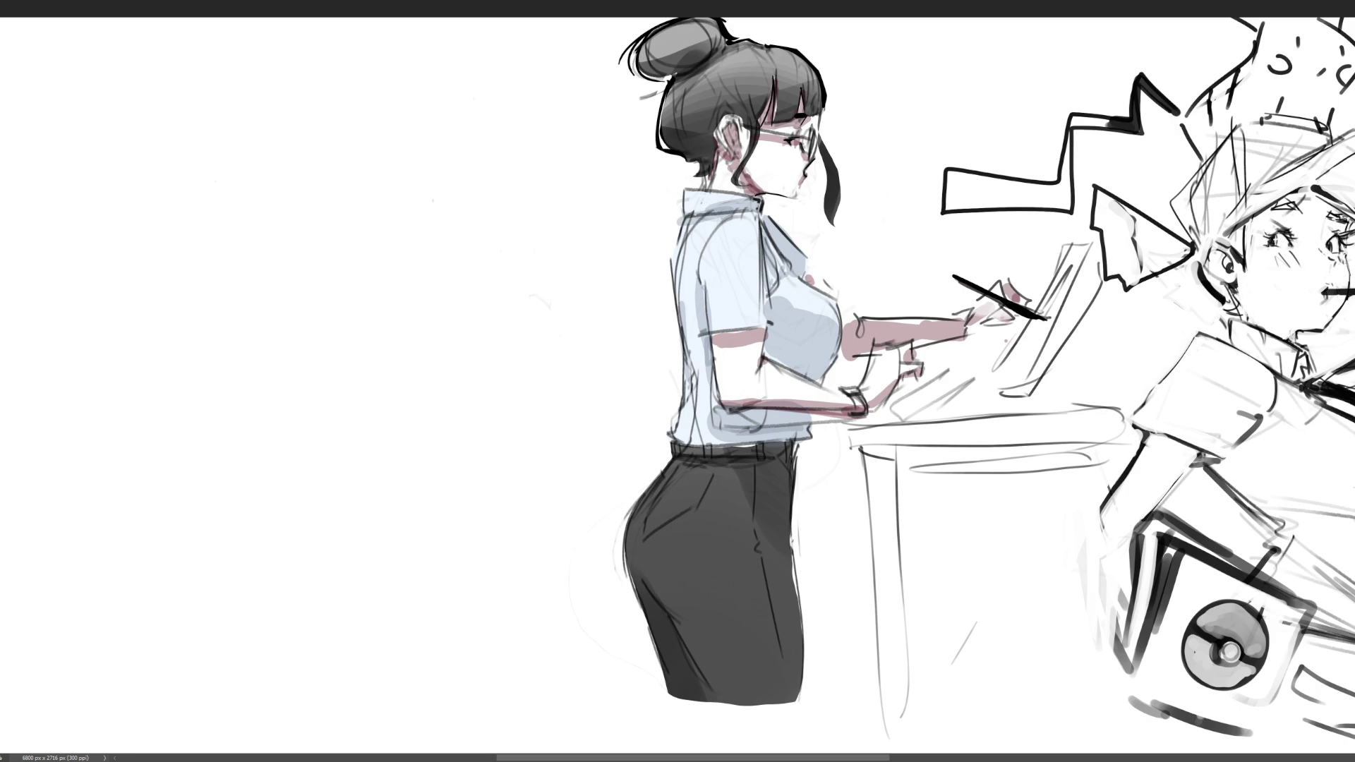
# - Begin a faint rounded head outline in the blank left area
pyautogui.moveTo(198, 125)
pyautogui.mouseDown()
pyautogui.moveTo(209, 181)
pyautogui.moveTo(254, 88)
pyautogui.moveTo(298, 174)
pyautogui.mouseUp()
# - Sketch the head's jaw and side curves with eyes and a small mouth mark
pyautogui.moveTo(199, 127)
pyautogui.mouseDown()
pyautogui.moveTo(271, 230)
pyautogui.moveTo(302, 216)
pyautogui.mouseUp()
pyautogui.moveTo(303, 173); pyautogui.dragTo(304, 204)
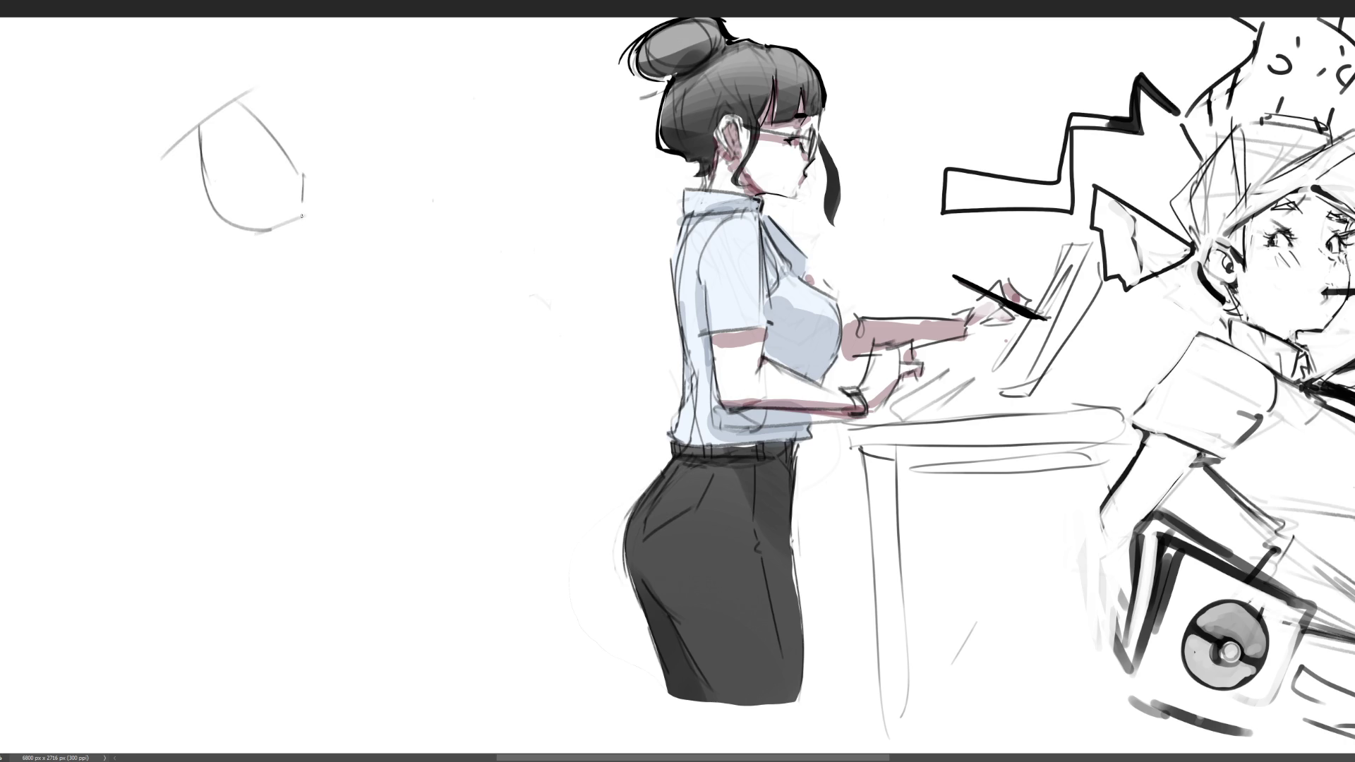
pyautogui.moveTo(252, 107); pyautogui.dragTo(295, 185)
pyautogui.moveTo(254, 144)
pyautogui.mouseDown()
pyautogui.moveTo(205, 151)
pyautogui.moveTo(244, 137)
pyautogui.moveTo(208, 135)
pyautogui.mouseUp()
pyautogui.moveTo(244, 192); pyautogui.dragTo(246, 201)
# - Add an ear, neck and shoulders, enclosed by an ellipse with a bowl shape beneath
pyautogui.moveTo(294, 149); pyautogui.dragTo(289, 289)
pyautogui.moveTo(261, 236); pyautogui.dragTo(267, 287)
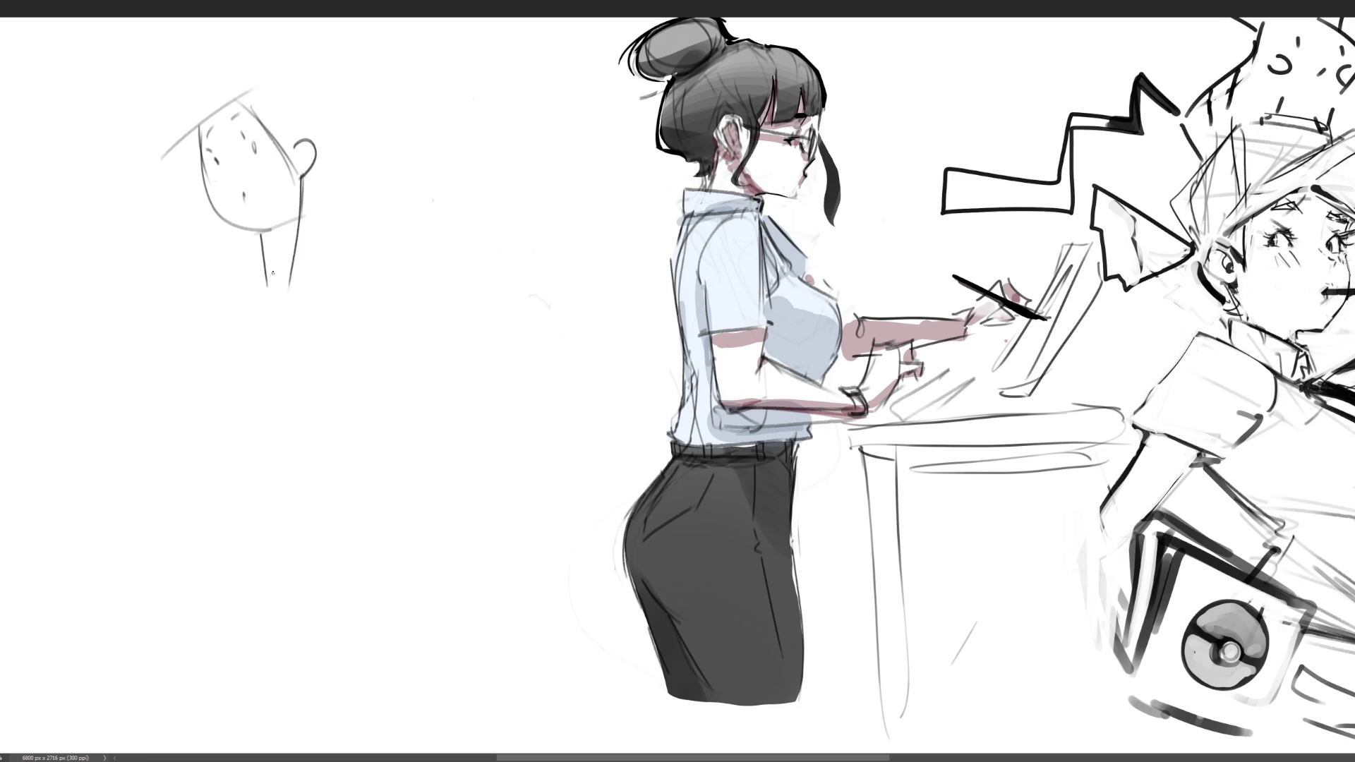
pyautogui.moveTo(263, 246)
pyautogui.mouseDown()
pyautogui.moveTo(196, 248)
pyautogui.moveTo(271, 290)
pyautogui.moveTo(315, 235)
pyautogui.moveTo(341, 286)
pyautogui.mouseUp()
pyautogui.moveTo(201, 283)
pyautogui.mouseDown()
pyautogui.moveTo(369, 289)
pyautogui.moveTo(392, 319)
pyautogui.mouseUp()
pyautogui.moveTo(176, 291); pyautogui.dragTo(317, 377)
pyautogui.moveTo(376, 312); pyautogui.dragTo(379, 337)
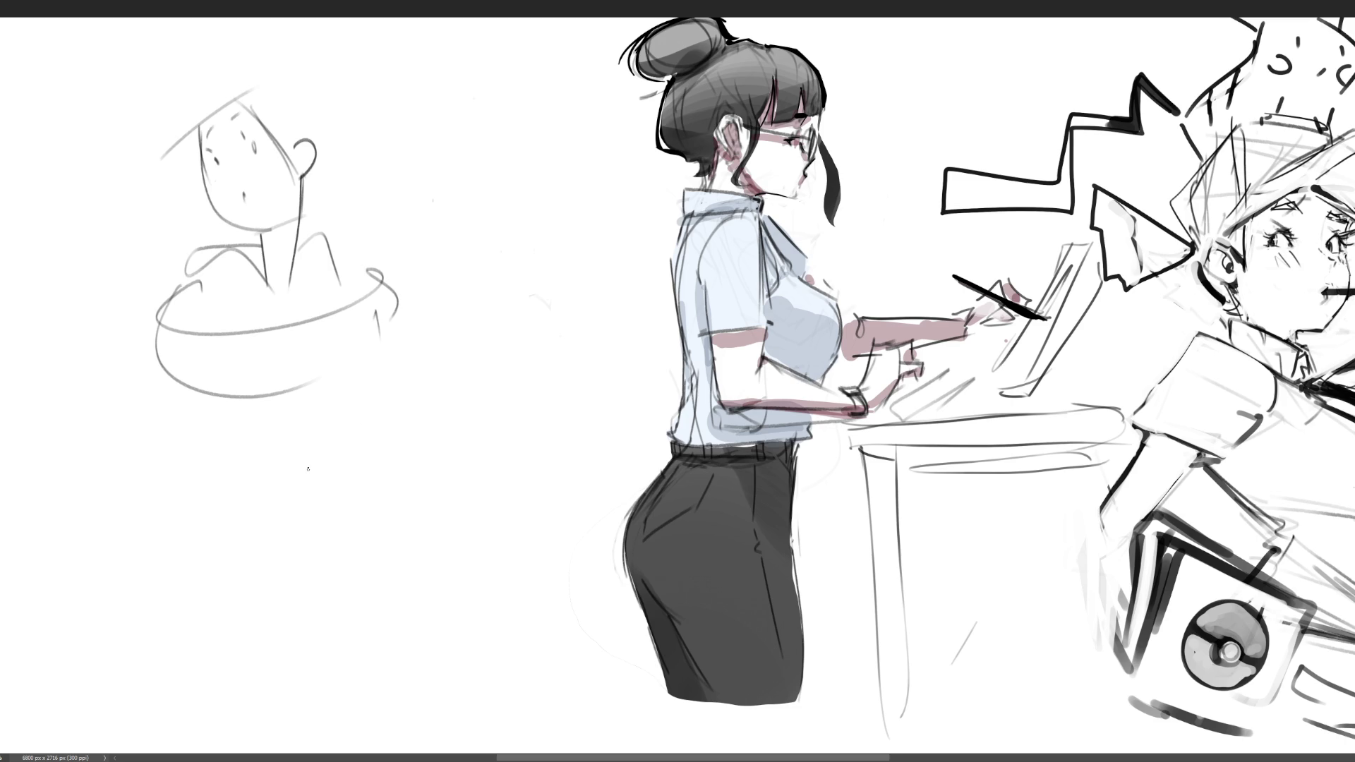
# - Add hair lines around the head and extra arch and base lines in and under the bowl
pyautogui.moveTo(207, 100)
pyautogui.mouseDown()
pyautogui.moveTo(145, 261)
pyautogui.moveTo(268, 86)
pyautogui.moveTo(342, 177)
pyautogui.mouseUp()
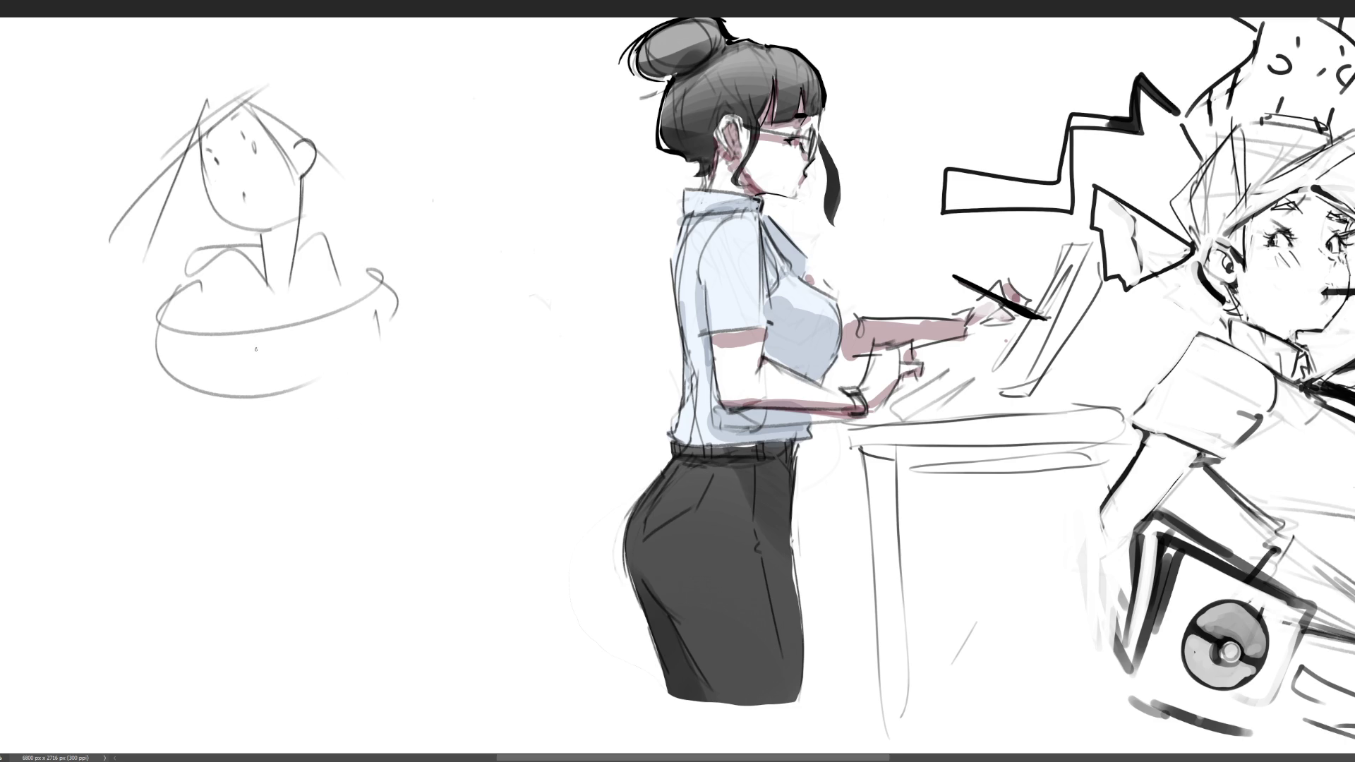
pyautogui.moveTo(222, 290); pyautogui.dragTo(184, 341)
pyautogui.moveTo(189, 336); pyautogui.dragTo(267, 358)
pyautogui.moveTo(148, 384); pyautogui.dragTo(315, 344)
pyautogui.moveTo(333, 285); pyautogui.dragTo(366, 361)
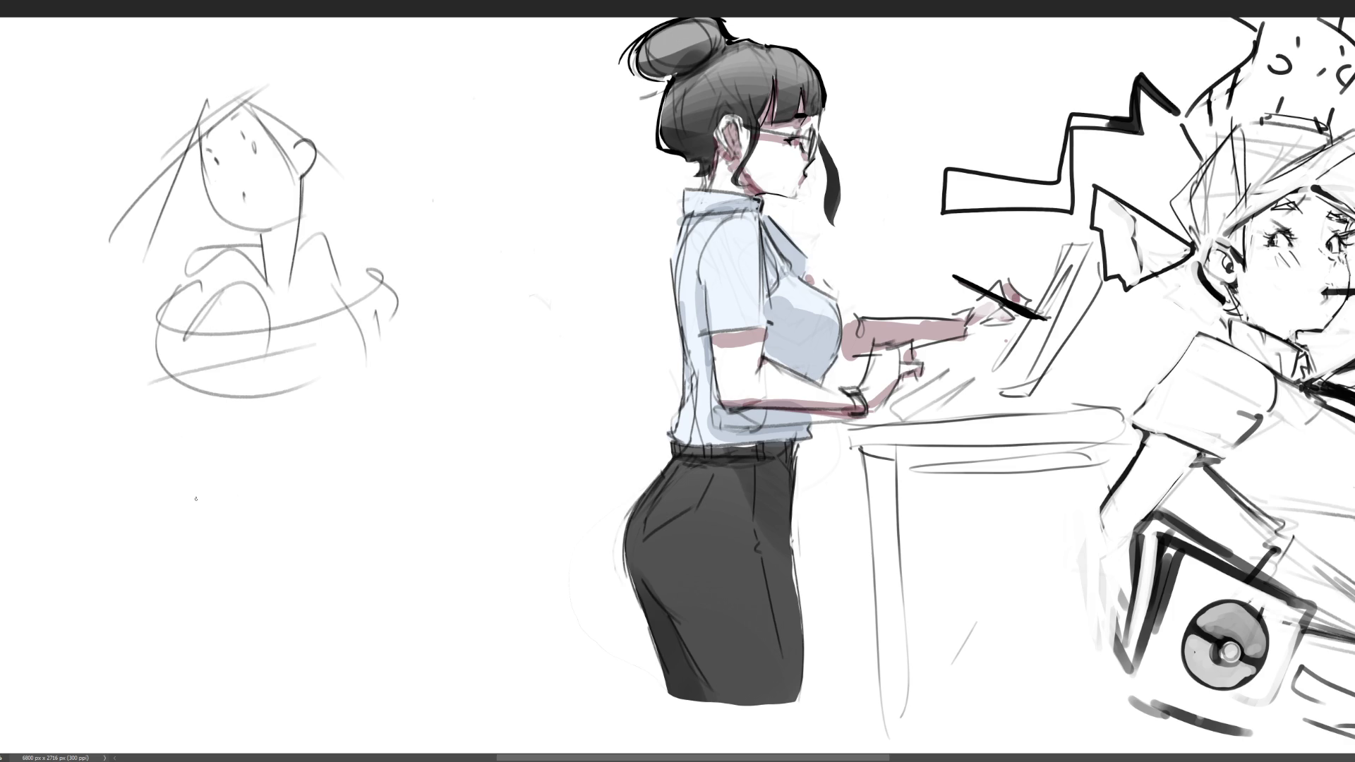
pyautogui.moveTo(231, 428); pyautogui.dragTo(326, 377)
pyautogui.moveTo(200, 418)
pyautogui.mouseDown()
pyautogui.moveTo(259, 504)
pyautogui.moveTo(357, 404)
pyautogui.moveTo(351, 451)
pyautogui.mouseUp()
# - Rough in lower-body curves, a large hip arc and downward leg lines
pyautogui.moveTo(201, 458); pyautogui.dragTo(339, 526)
pyautogui.moveTo(346, 428); pyautogui.dragTo(439, 524)
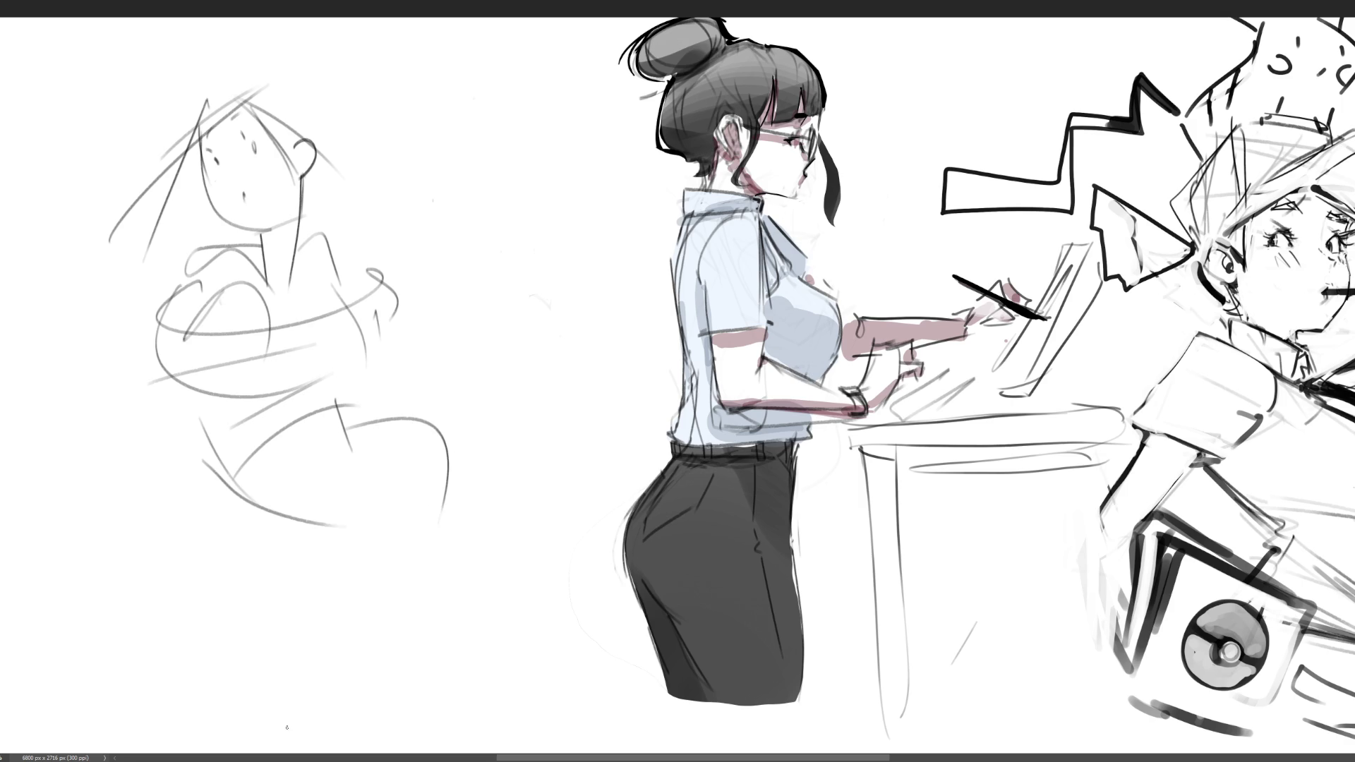
pyautogui.moveTo(203, 460); pyautogui.dragTo(394, 599)
pyautogui.moveTo(385, 545); pyautogui.dragTo(452, 530)
pyautogui.moveTo(387, 416); pyautogui.dragTo(531, 536)
pyautogui.moveTo(446, 495); pyautogui.dragTo(435, 637)
pyautogui.moveTo(545, 551); pyautogui.dragTo(506, 666)
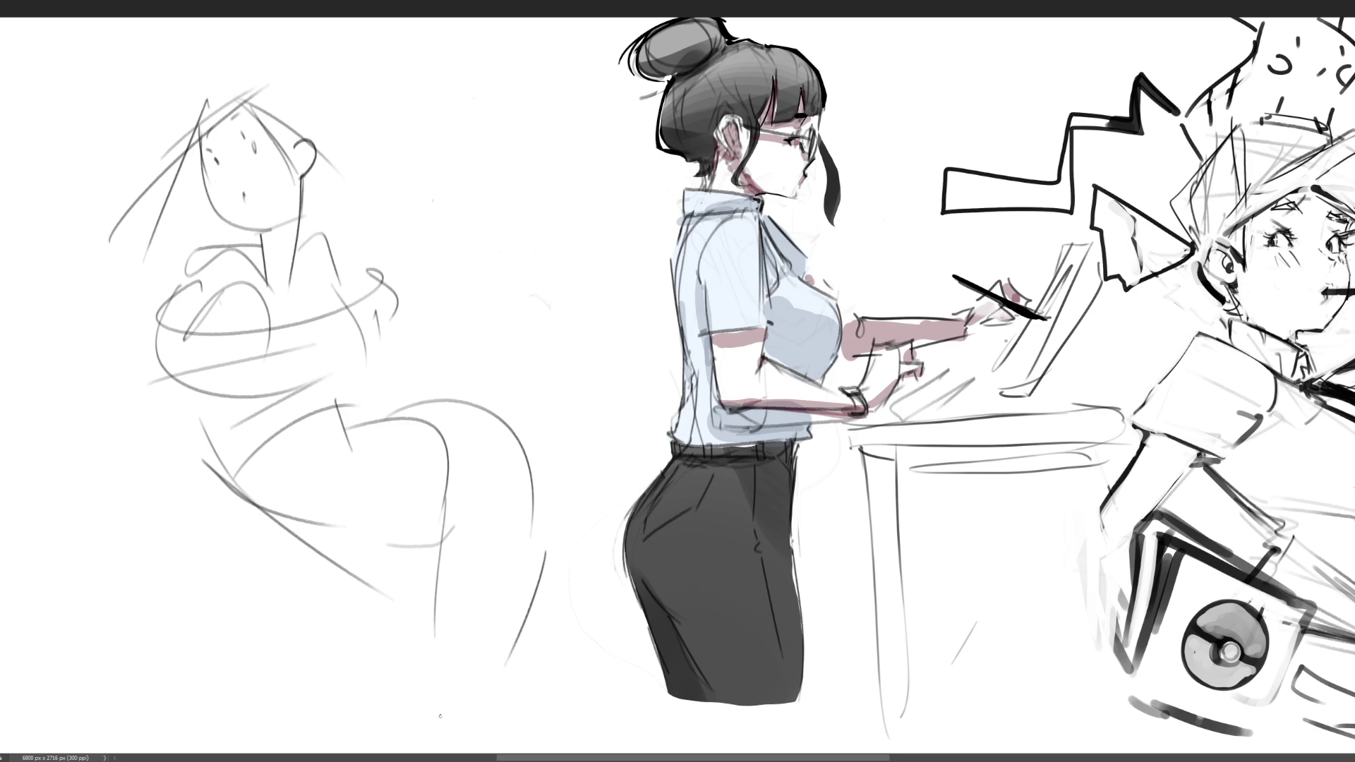
# - Draw both arms, then fade the whole left sketch with a large soft eraser
pyautogui.moveTo(316, 240)
pyautogui.mouseDown()
pyautogui.moveTo(369, 263)
pyautogui.moveTo(354, 399)
pyautogui.mouseUp()
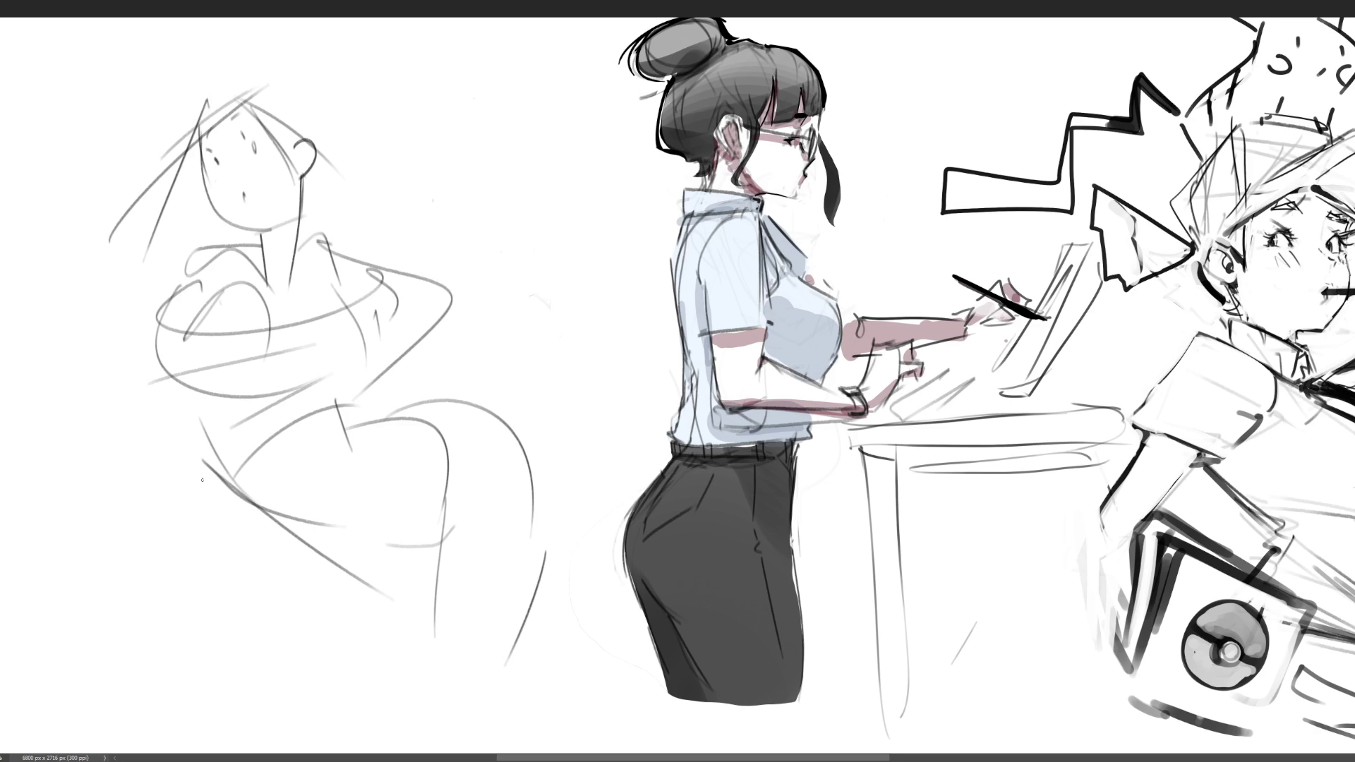
pyautogui.moveTo(200, 257); pyautogui.dragTo(285, 294)
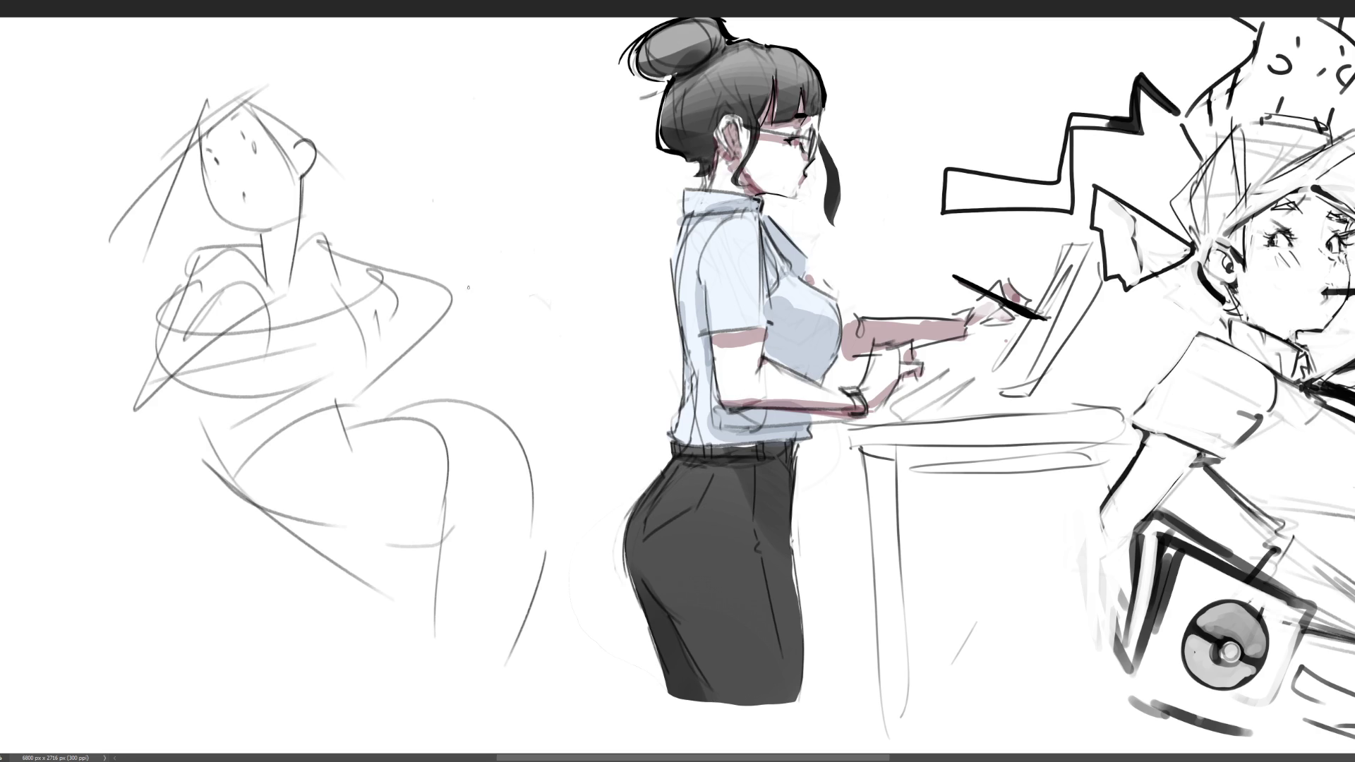
pyautogui.press('e')
pyautogui.moveTo(339, 137)
pyautogui.mouseDown()
pyautogui.moveTo(136, 137)
pyautogui.moveTo(574, 363)
pyautogui.moveTo(338, 605)
pyautogui.moveTo(359, 477)
pyautogui.moveTo(166, 152)
pyautogui.moveTo(261, 195)
pyautogui.moveTo(481, 509)
pyautogui.moveTo(254, 93)
pyautogui.moveTo(402, 324)
pyautogui.moveTo(512, 698)
pyautogui.mouseUp()
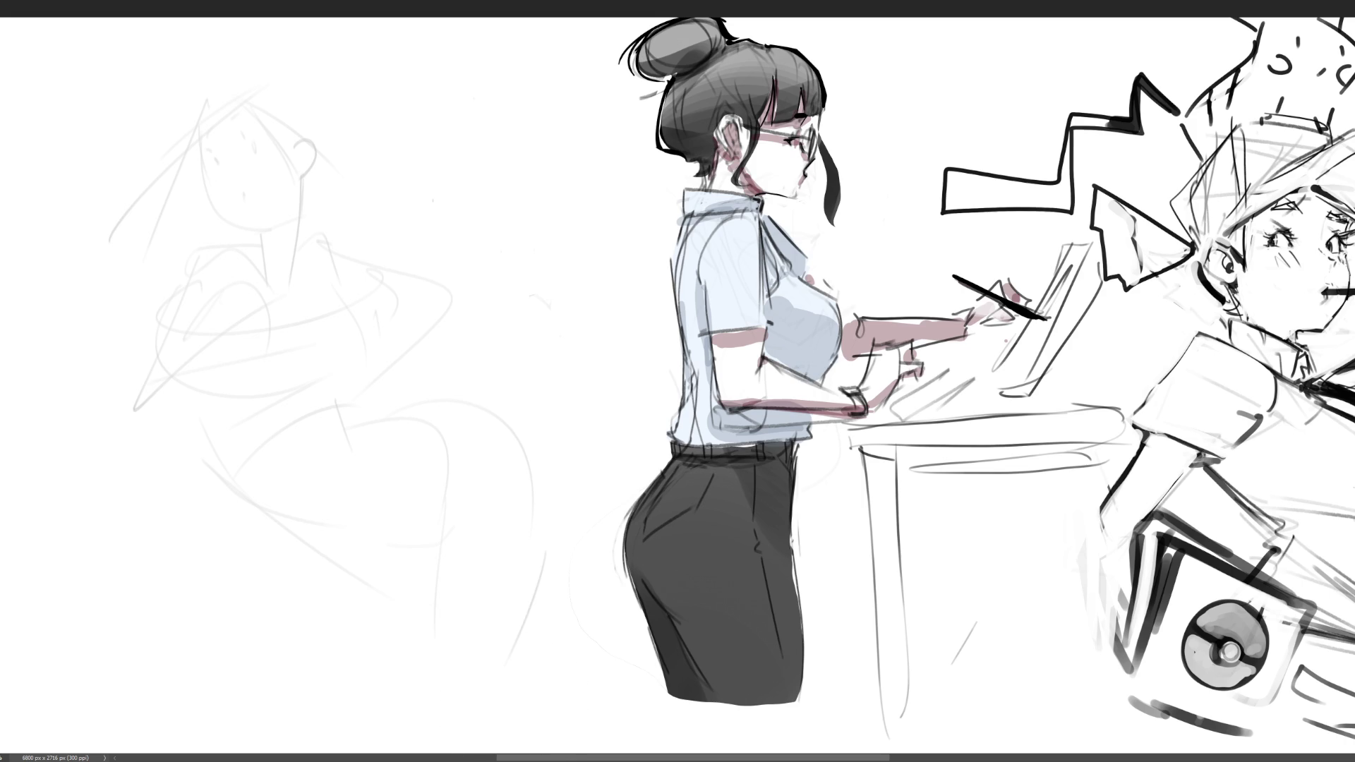
# - Ink two eyes and a small open mouth on the left sketch's face
pyautogui.moveTo(248, 146); pyautogui.dragTo(256, 148)
pyautogui.moveTo(257, 144); pyautogui.dragTo(216, 169)
pyautogui.moveTo(243, 192)
pyautogui.mouseDown()
pyautogui.moveTo(205, 180)
pyautogui.moveTo(252, 220)
pyautogui.moveTo(298, 195)
pyautogui.moveTo(302, 139)
pyautogui.moveTo(301, 170)
pyautogui.mouseUp()
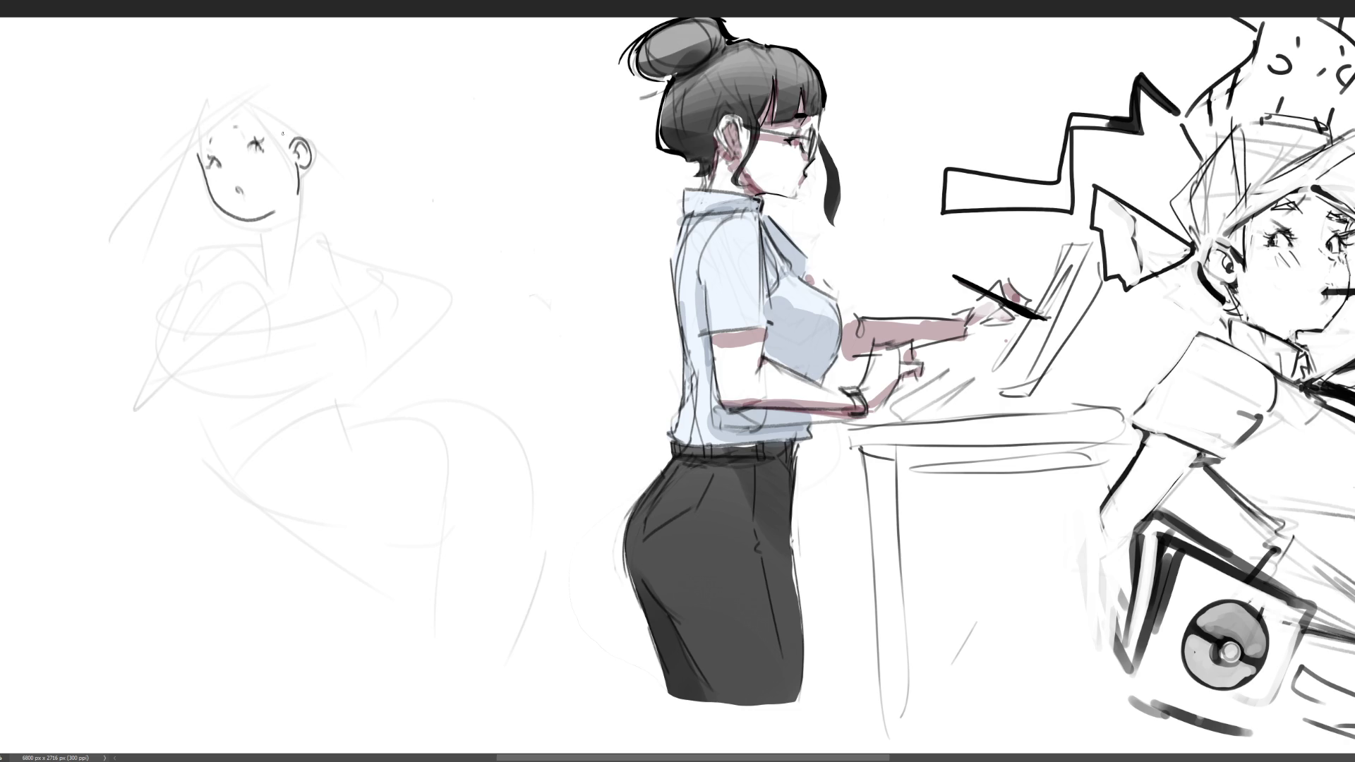
# - Draw hair strands over the head, forehead and both sides, plus a hair tie by the ear
pyautogui.moveTo(249, 102); pyautogui.dragTo(353, 219)
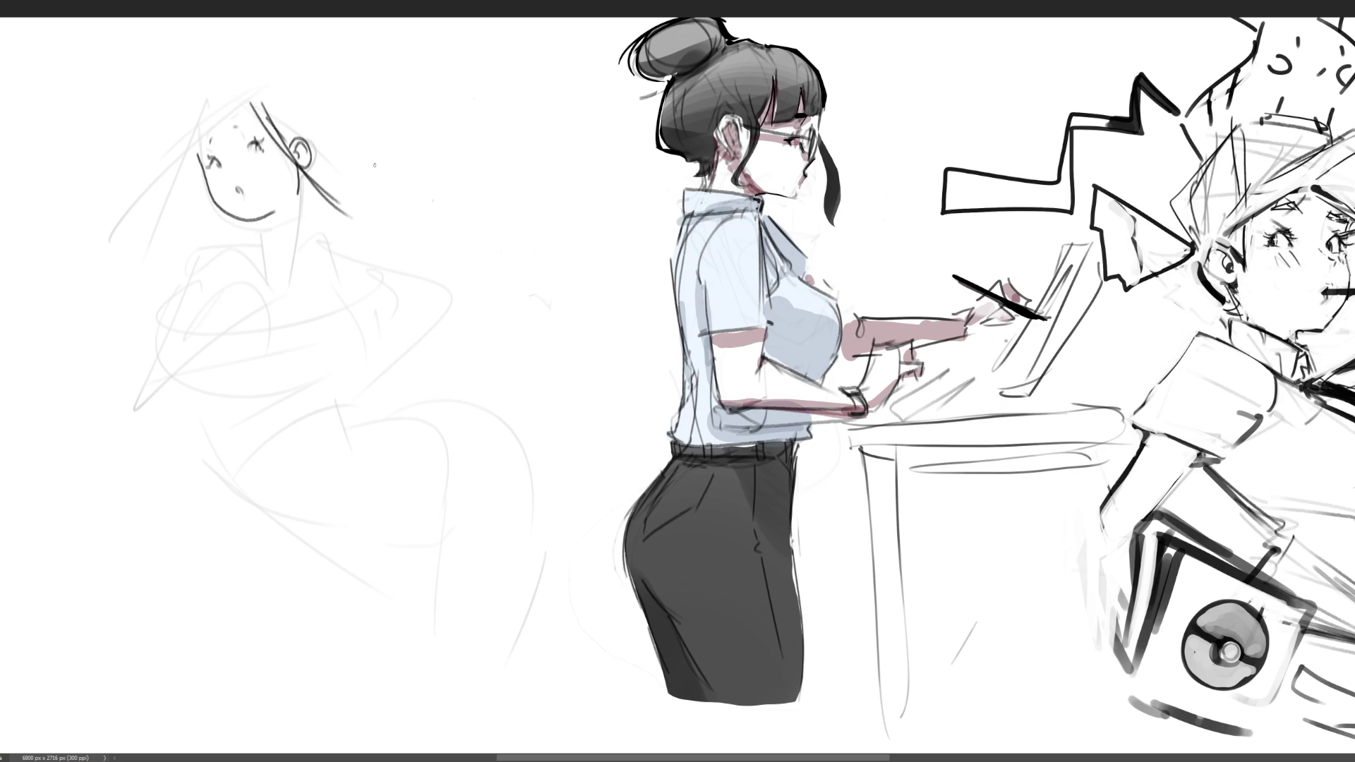
pyautogui.moveTo(250, 103)
pyautogui.mouseDown()
pyautogui.moveTo(210, 87)
pyautogui.moveTo(192, 138)
pyautogui.mouseUp()
pyautogui.moveTo(216, 87)
pyautogui.mouseDown()
pyautogui.moveTo(237, 97)
pyautogui.moveTo(157, 158)
pyautogui.moveTo(171, 196)
pyautogui.moveTo(162, 250)
pyautogui.mouseUp()
pyautogui.moveTo(196, 138); pyautogui.dragTo(161, 267)
pyautogui.moveTo(212, 85)
pyautogui.mouseDown()
pyautogui.moveTo(276, 75)
pyautogui.moveTo(321, 151)
pyautogui.mouseUp()
pyautogui.moveTo(295, 86)
pyautogui.mouseDown()
pyautogui.moveTo(329, 147)
pyautogui.moveTo(317, 190)
pyautogui.moveTo(352, 138)
pyautogui.moveTo(379, 160)
pyautogui.mouseUp()
pyautogui.moveTo(323, 185); pyautogui.dragTo(361, 191)
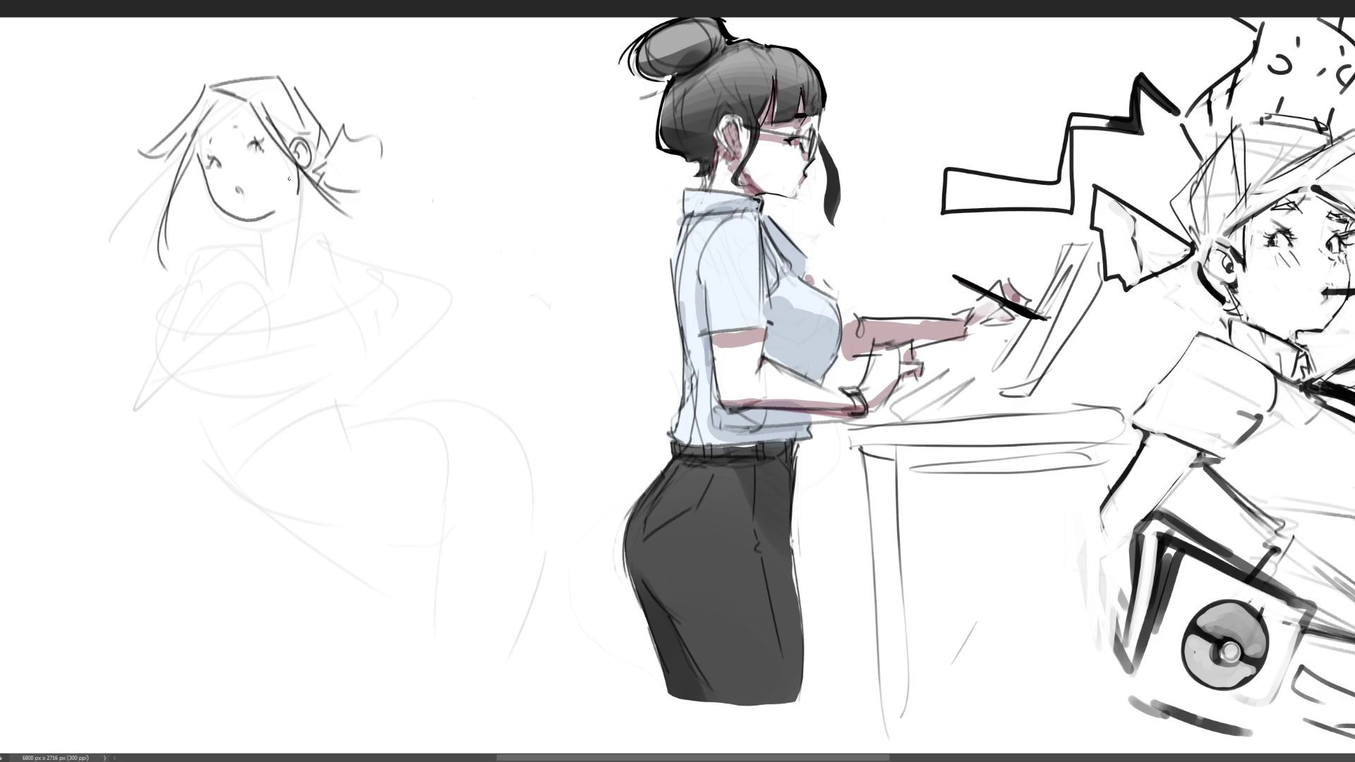
# - Draw the neck's sides and hair strands falling past the shoulders
pyautogui.moveTo(220, 96)
pyautogui.mouseDown()
pyautogui.moveTo(234, 98)
pyautogui.moveTo(199, 144)
pyautogui.moveTo(230, 125)
pyautogui.mouseUp()
pyautogui.moveTo(300, 181)
pyautogui.mouseDown()
pyautogui.moveTo(295, 240)
pyautogui.moveTo(258, 246)
pyautogui.mouseUp()
pyautogui.moveTo(252, 233)
pyautogui.mouseDown()
pyautogui.moveTo(265, 316)
pyautogui.moveTo(227, 377)
pyautogui.mouseUp()
pyautogui.moveTo(260, 314); pyautogui.dragTo(259, 379)
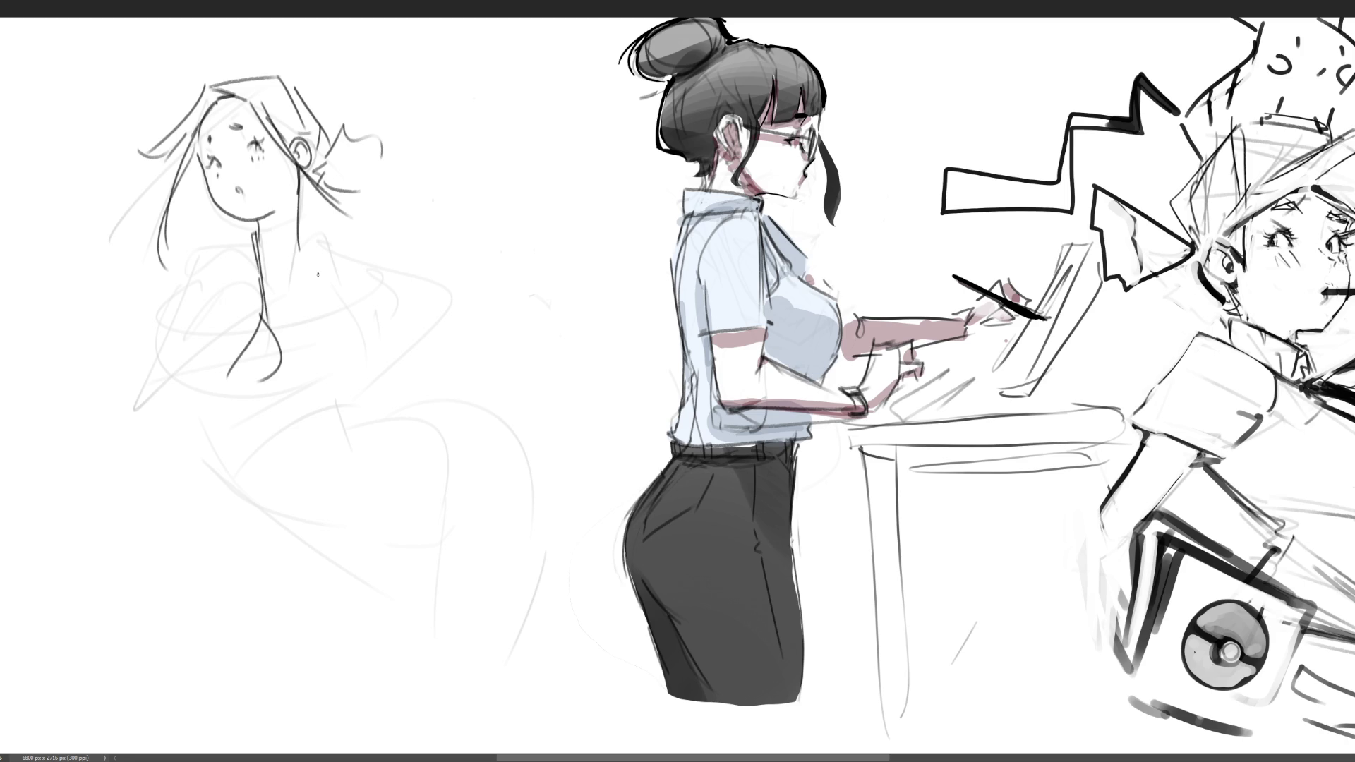
pyautogui.moveTo(298, 236); pyautogui.dragTo(322, 313)
pyautogui.moveTo(325, 312)
pyautogui.mouseDown()
pyautogui.moveTo(312, 356)
pyautogui.moveTo(332, 368)
pyautogui.mouseUp()
# - Add a double-strand necklace, right shoulder and arm, waistline and lower-body lines
pyautogui.moveTo(259, 236)
pyautogui.mouseDown()
pyautogui.moveTo(285, 282)
pyautogui.moveTo(305, 258)
pyautogui.moveTo(293, 287)
pyautogui.moveTo(311, 260)
pyautogui.moveTo(156, 306)
pyautogui.moveTo(224, 302)
pyautogui.mouseUp()
pyautogui.moveTo(309, 236); pyautogui.dragTo(353, 289)
pyautogui.moveTo(371, 276)
pyautogui.mouseDown()
pyautogui.moveTo(363, 308)
pyautogui.moveTo(340, 319)
pyautogui.moveTo(336, 375)
pyautogui.moveTo(241, 431)
pyautogui.mouseUp()
pyautogui.moveTo(339, 385); pyautogui.dragTo(214, 432)
pyautogui.moveTo(201, 340)
pyautogui.mouseDown()
pyautogui.moveTo(204, 406)
pyautogui.moveTo(348, 409)
pyautogui.moveTo(346, 398)
pyautogui.moveTo(251, 494)
pyautogui.moveTo(328, 421)
pyautogui.moveTo(375, 426)
pyautogui.mouseUp()
pyautogui.moveTo(237, 484); pyautogui.dragTo(295, 488)
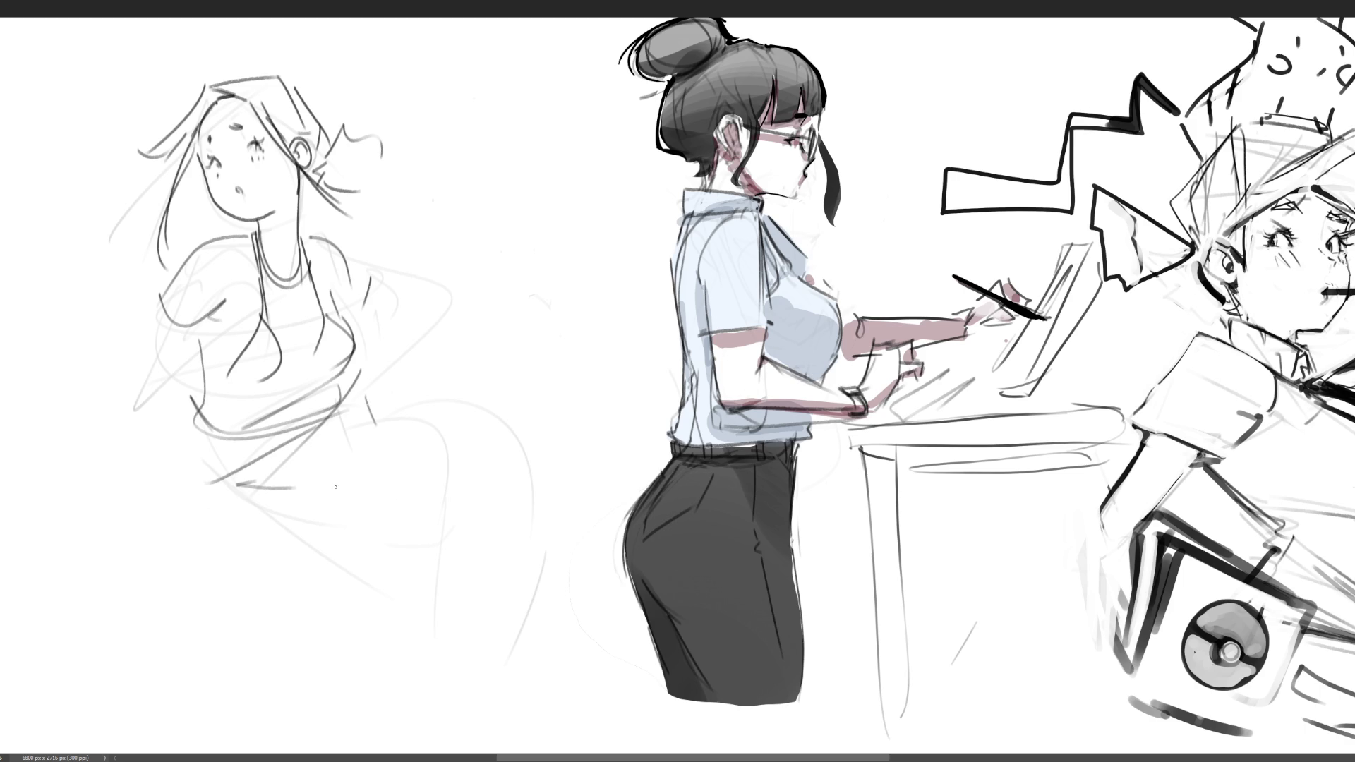
# - Enlarge the eraser, erase the old torso lines, and darken the neck line
pyautogui.press(']')
pyautogui.press(']')
pyautogui.press(']')
pyautogui.press(']')
pyautogui.press(']')
pyautogui.moveTo(308, 343)
pyautogui.mouseDown()
pyautogui.moveTo(227, 572)
pyautogui.moveTo(166, 499)
pyautogui.moveTo(354, 339)
pyautogui.moveTo(382, 297)
pyautogui.moveTo(205, 402)
pyautogui.moveTo(188, 354)
pyautogui.moveTo(212, 303)
pyautogui.mouseUp()
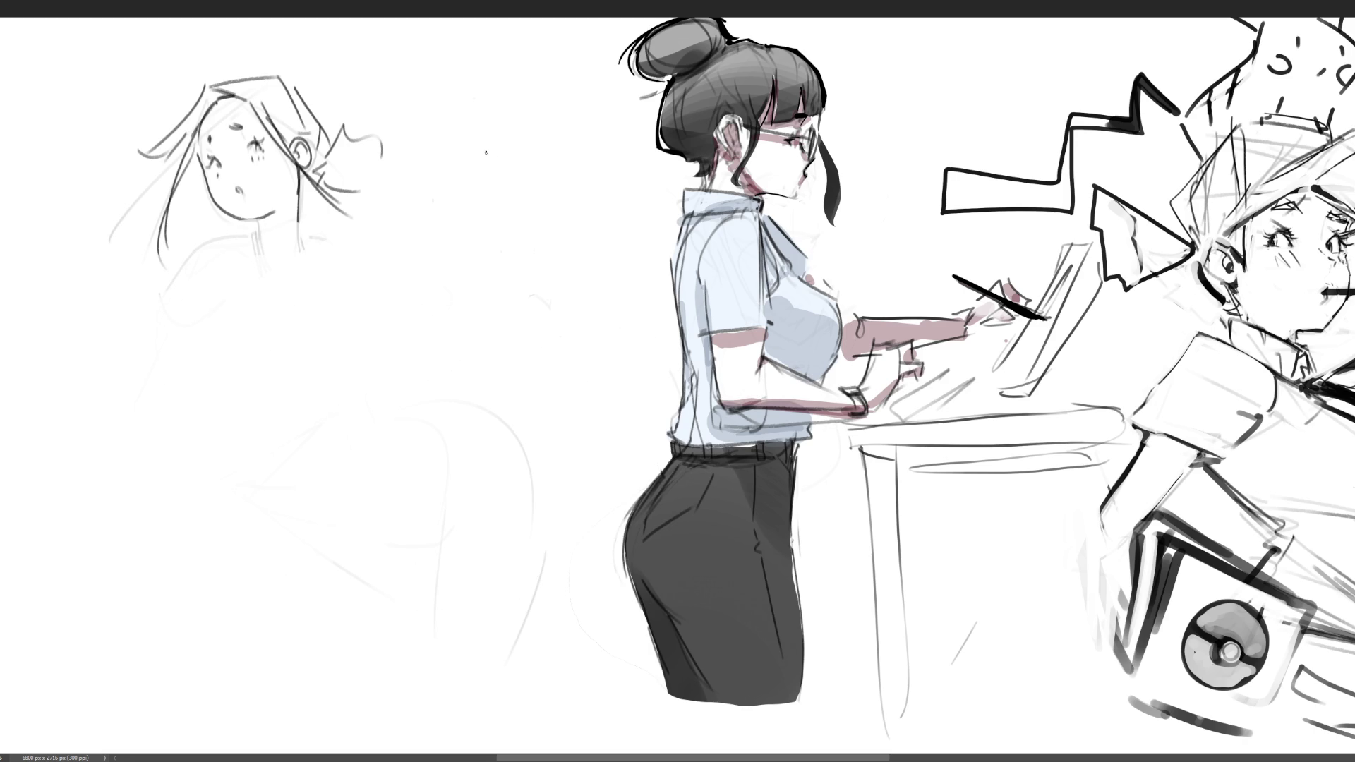
pyautogui.moveTo(303, 176)
pyautogui.mouseDown()
pyautogui.moveTo(284, 275)
pyautogui.moveTo(300, 279)
pyautogui.moveTo(331, 232)
pyautogui.moveTo(257, 247)
pyautogui.moveTo(385, 245)
pyautogui.mouseUp()
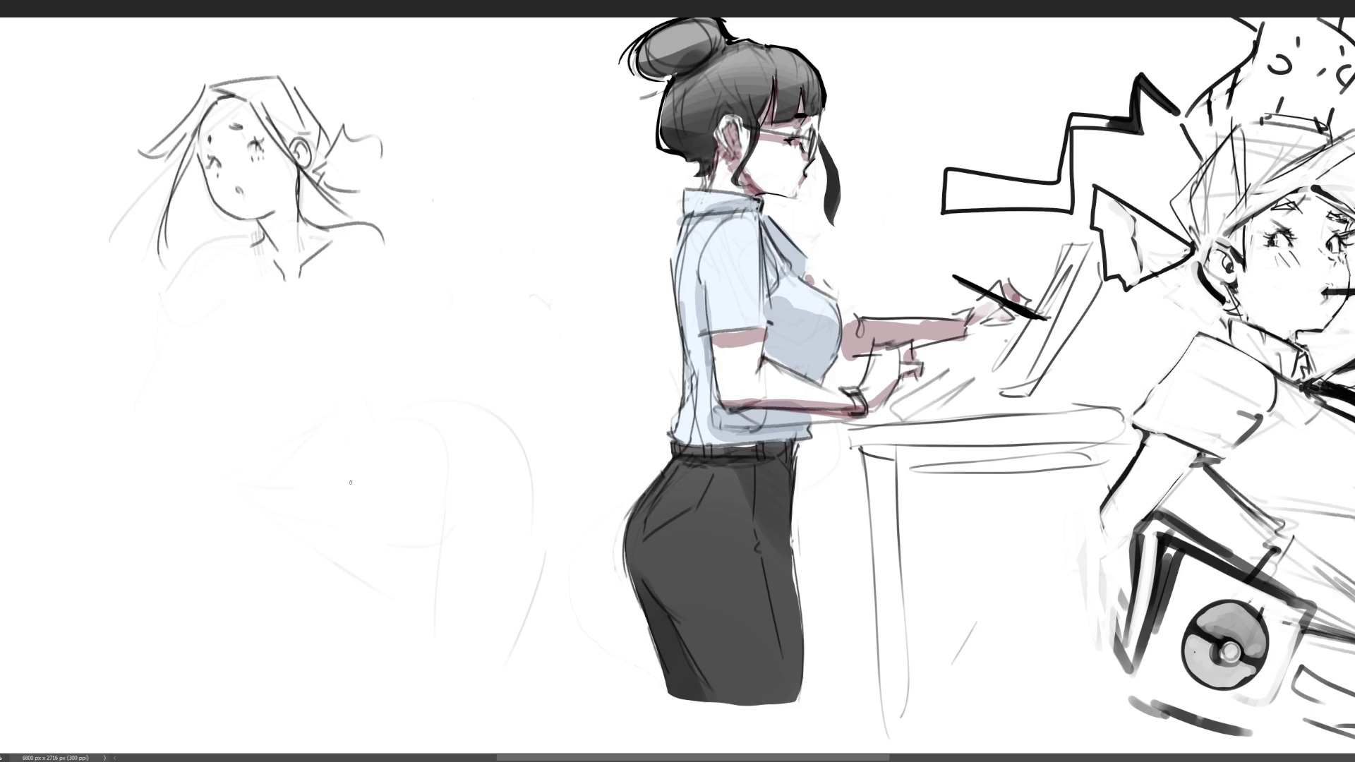
# - Redraw the neckline, chest outline, lines below the chest and right shoulder
pyautogui.moveTo(261, 237)
pyautogui.mouseDown()
pyautogui.moveTo(263, 294)
pyautogui.moveTo(306, 293)
pyautogui.mouseUp()
pyautogui.moveTo(346, 227); pyautogui.dragTo(345, 286)
pyautogui.moveTo(333, 231); pyautogui.dragTo(327, 282)
pyautogui.moveTo(236, 344)
pyautogui.mouseDown()
pyautogui.moveTo(259, 303)
pyautogui.moveTo(362, 384)
pyautogui.mouseUp()
pyautogui.moveTo(244, 371)
pyautogui.mouseDown()
pyautogui.moveTo(330, 408)
pyautogui.moveTo(401, 408)
pyautogui.mouseUp()
pyautogui.moveTo(309, 437); pyautogui.dragTo(388, 396)
pyautogui.moveTo(360, 308)
pyautogui.mouseDown()
pyautogui.moveTo(403, 261)
pyautogui.moveTo(422, 286)
pyautogui.mouseUp()
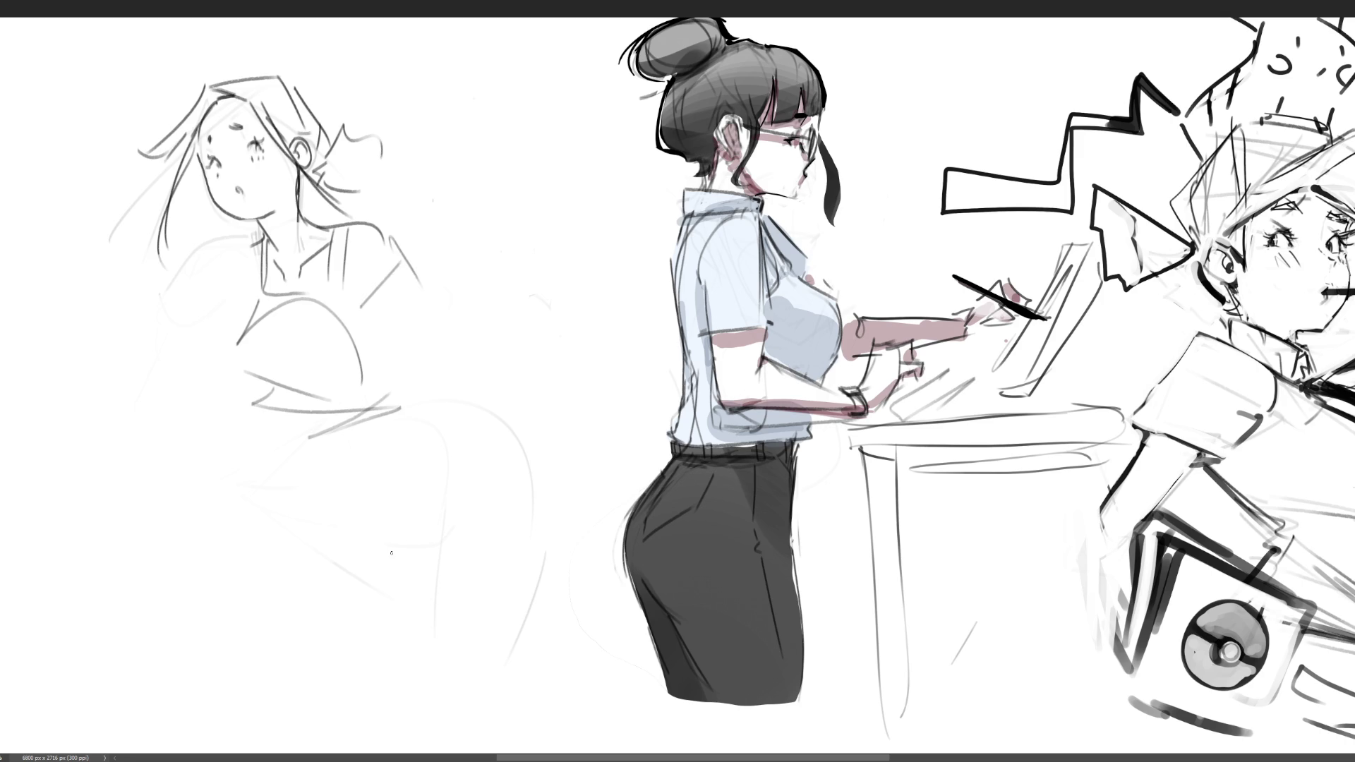
# - Draw the collar, body and arm outline, and a draped skirt reaching the feet
pyautogui.moveTo(246, 244)
pyautogui.mouseDown()
pyautogui.moveTo(211, 322)
pyautogui.moveTo(147, 382)
pyautogui.mouseUp()
pyautogui.moveTo(192, 324); pyautogui.dragTo(224, 344)
pyautogui.moveTo(139, 397)
pyautogui.mouseDown()
pyautogui.moveTo(161, 389)
pyautogui.moveTo(239, 437)
pyautogui.mouseUp()
pyautogui.moveTo(202, 359)
pyautogui.mouseDown()
pyautogui.moveTo(257, 452)
pyautogui.moveTo(300, 462)
pyautogui.moveTo(357, 449)
pyautogui.mouseUp()
pyautogui.moveTo(268, 487); pyautogui.dragTo(322, 479)
pyautogui.moveTo(240, 400); pyautogui.dragTo(341, 511)
pyautogui.moveTo(384, 448); pyautogui.dragTo(381, 538)
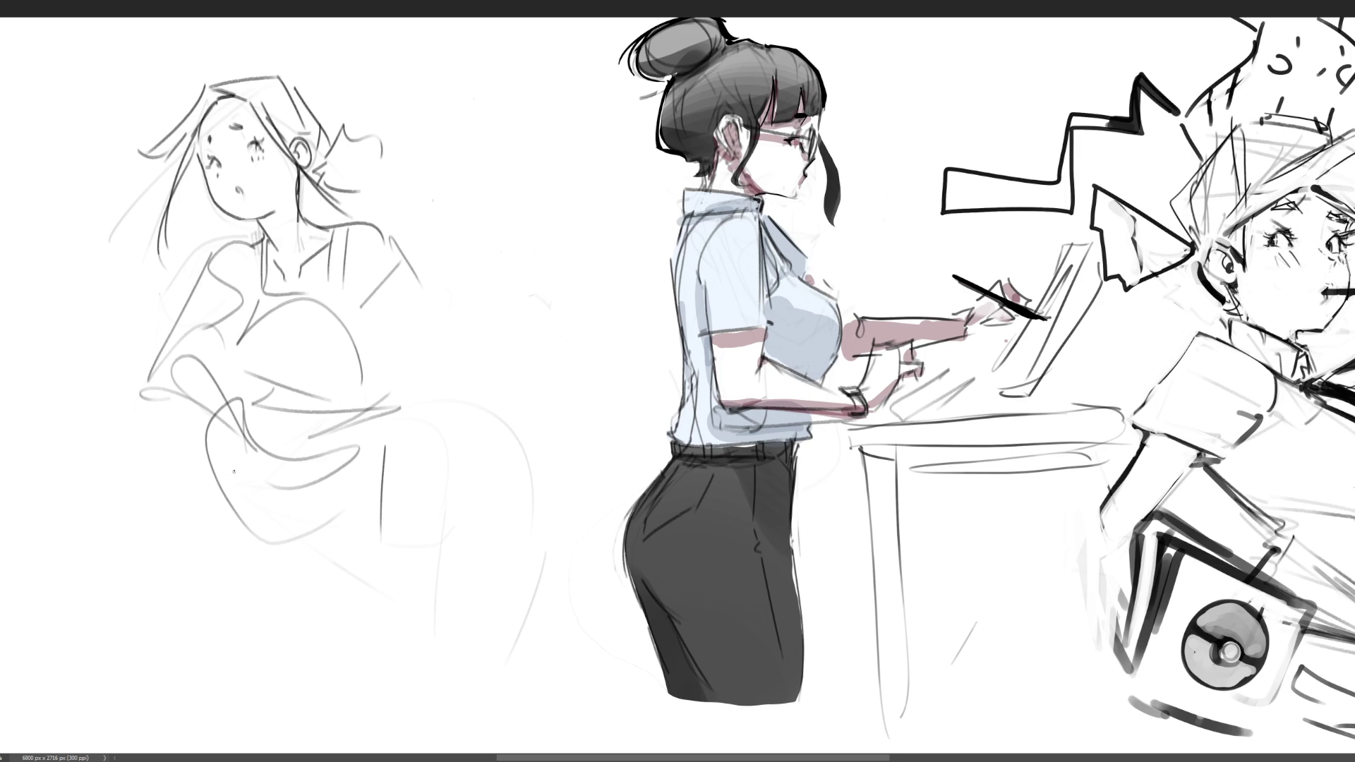
pyautogui.moveTo(212, 399)
pyautogui.mouseDown()
pyautogui.moveTo(205, 598)
pyautogui.moveTo(269, 708)
pyautogui.mouseUp()
pyautogui.moveTo(269, 706); pyautogui.dragTo(349, 713)
pyautogui.moveTo(306, 638); pyautogui.dragTo(373, 441)
pyautogui.moveTo(372, 442); pyautogui.dragTo(408, 720)
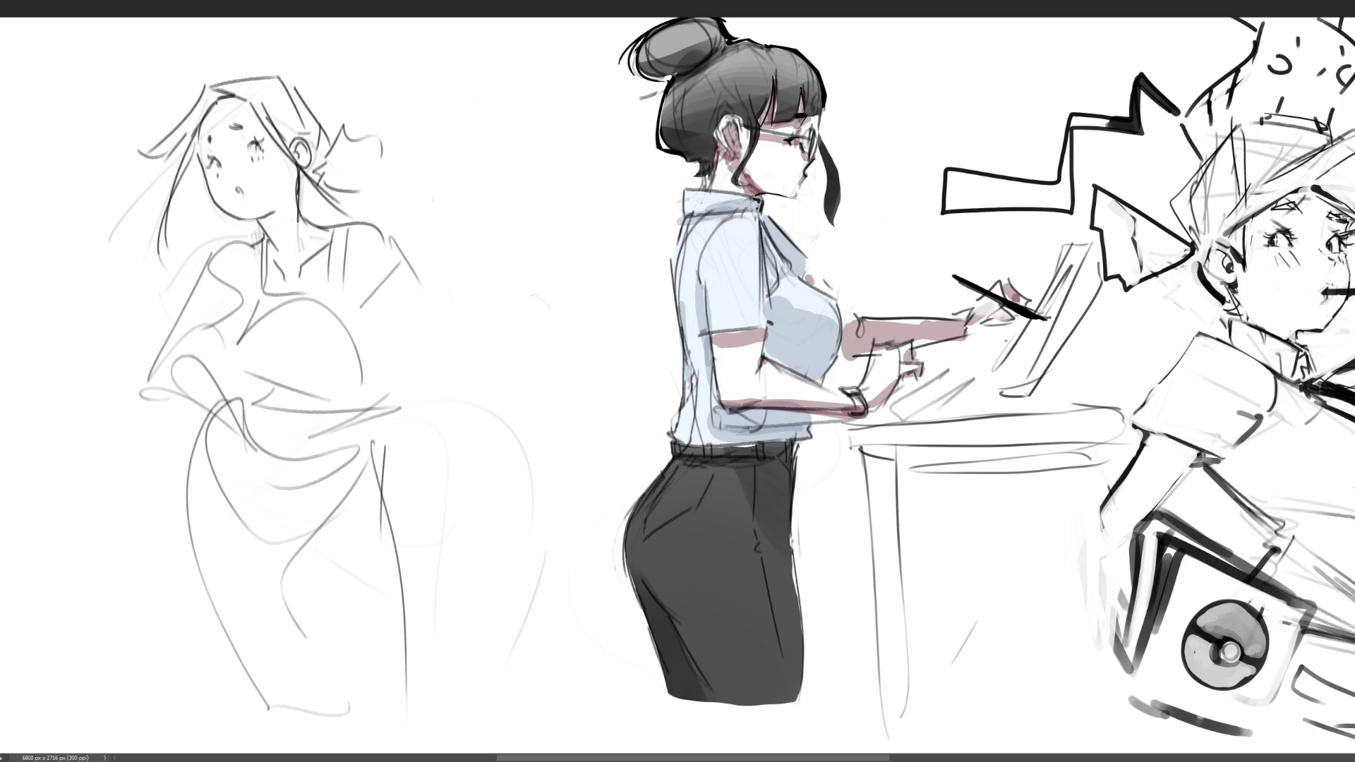
# - Sketch the raised right arm ending in a fist, undoing and reshaping the fist strokes
pyautogui.moveTo(388, 238); pyautogui.dragTo(436, 370)
pyautogui.moveTo(435, 242)
pyautogui.mouseDown()
pyautogui.moveTo(432, 301)
pyautogui.moveTo(463, 286)
pyautogui.mouseUp()
pyautogui.moveTo(440, 290)
pyautogui.mouseDown()
pyautogui.moveTo(462, 290)
pyautogui.moveTo(436, 326)
pyautogui.mouseUp()
pyautogui.moveTo(463, 286)
pyautogui.mouseDown()
pyautogui.moveTo(475, 350)
pyautogui.moveTo(436, 374)
pyautogui.moveTo(439, 324)
pyautogui.mouseUp()
pyautogui.moveTo(463, 291); pyautogui.dragTo(482, 333)
pyautogui.hotkey('ctrl', 'z')
pyautogui.hotkey('ctrl', 'z')
pyautogui.hotkey('ctrl', 'z')
pyautogui.moveTo(466, 299); pyautogui.dragTo(423, 326)
# - Redraw the rounded fist gripping an object and run a staff shaft through it
pyautogui.moveTo(466, 303)
pyautogui.mouseDown()
pyautogui.moveTo(459, 349)
pyautogui.moveTo(468, 318)
pyautogui.mouseUp()
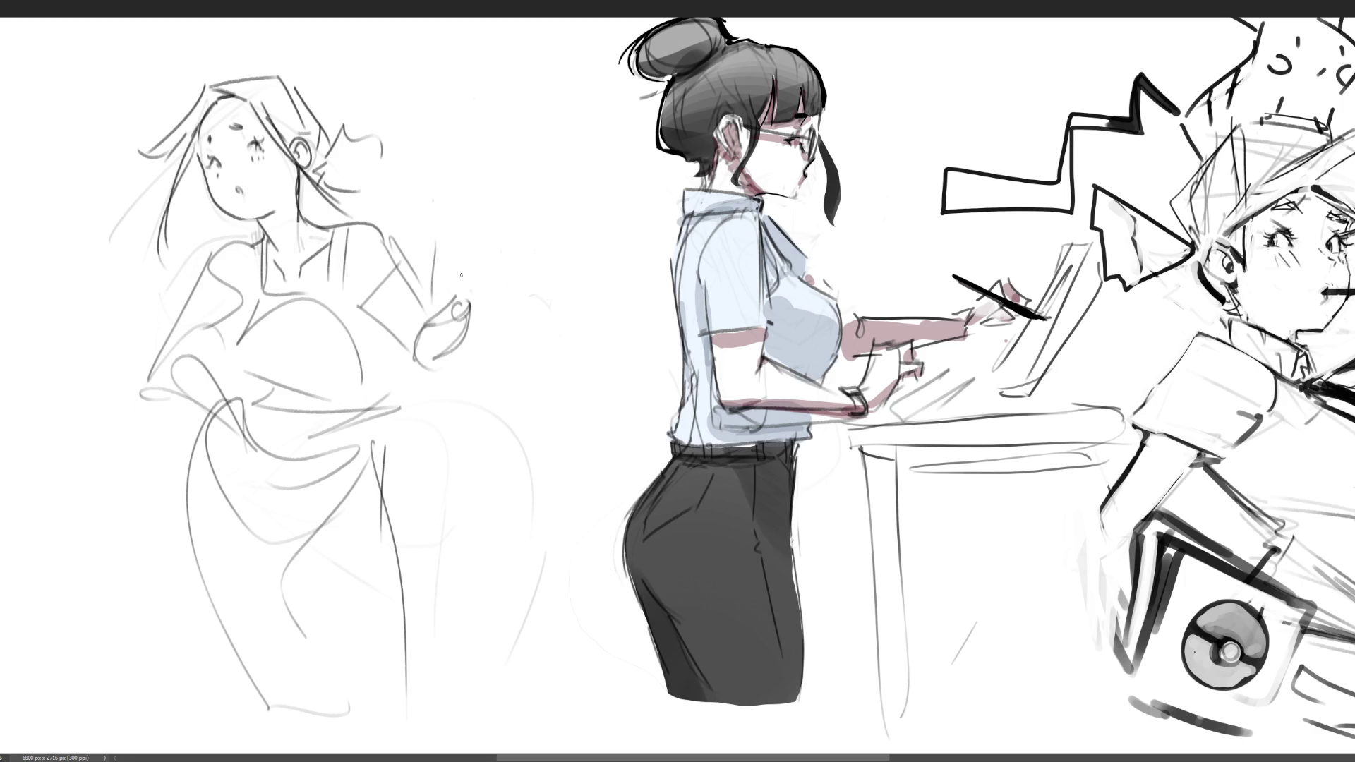
pyautogui.moveTo(452, 251)
pyautogui.mouseDown()
pyautogui.moveTo(448, 271)
pyautogui.moveTo(481, 276)
pyautogui.mouseUp()
pyautogui.moveTo(459, 295); pyautogui.dragTo(485, 286)
pyautogui.moveTo(452, 310); pyautogui.dragTo(480, 293)
pyautogui.moveTo(470, 206)
pyautogui.mouseDown()
pyautogui.moveTo(470, 248)
pyautogui.moveTo(456, 257)
pyautogui.moveTo(461, 388)
pyautogui.mouseUp()
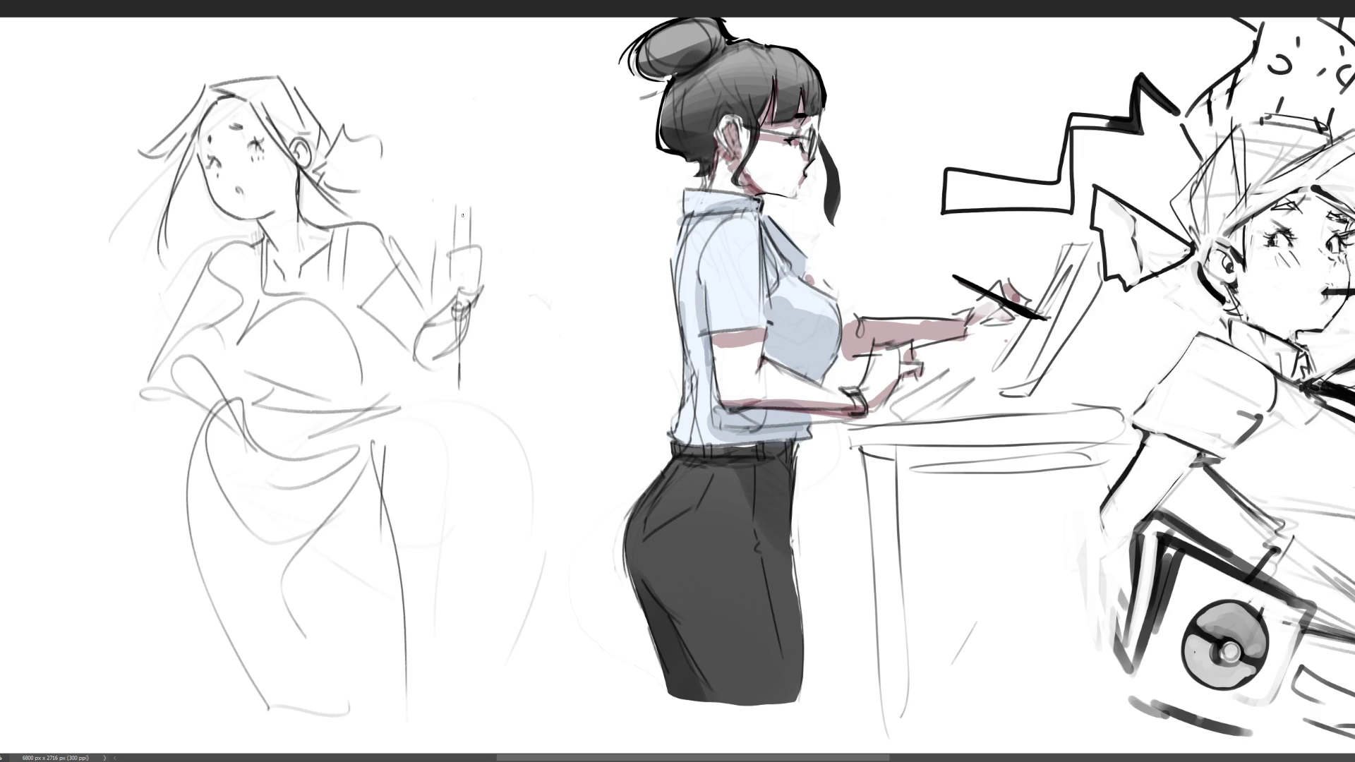
pyautogui.moveTo(461, 211)
pyautogui.mouseDown()
pyautogui.moveTo(469, 175)
pyautogui.moveTo(481, 198)
pyautogui.moveTo(474, 159)
pyautogui.moveTo(459, 203)
pyautogui.mouseUp()
pyautogui.hotkey('ctrl', 'z')
pyautogui.hotkey('ctrl', 'z')
# - Extend the staff above her head with curved strokes at its top, undoing stray marks
pyautogui.moveTo(459, 187)
pyautogui.mouseDown()
pyautogui.moveTo(452, 164)
pyautogui.moveTo(464, 199)
pyautogui.moveTo(465, 153)
pyautogui.moveTo(460, 208)
pyautogui.moveTo(496, 32)
pyautogui.moveTo(497, 95)
pyautogui.mouseUp()
pyautogui.hotkey('ctrl', 'z')
pyautogui.hotkey('ctrl', 'z')
pyautogui.hotkey('ctrl', 'z')
pyautogui.hotkey('ctrl', 'z')
pyautogui.moveTo(511, 120); pyautogui.dragTo(501, 132)
pyautogui.hotkey('ctrl', 'z')
pyautogui.hotkey('ctrl', 'z')
pyautogui.hotkey('ctrl', 'z')
pyautogui.moveTo(507, 40); pyautogui.dragTo(471, 206)
pyautogui.moveTo(484, 39); pyautogui.dragTo(452, 157)
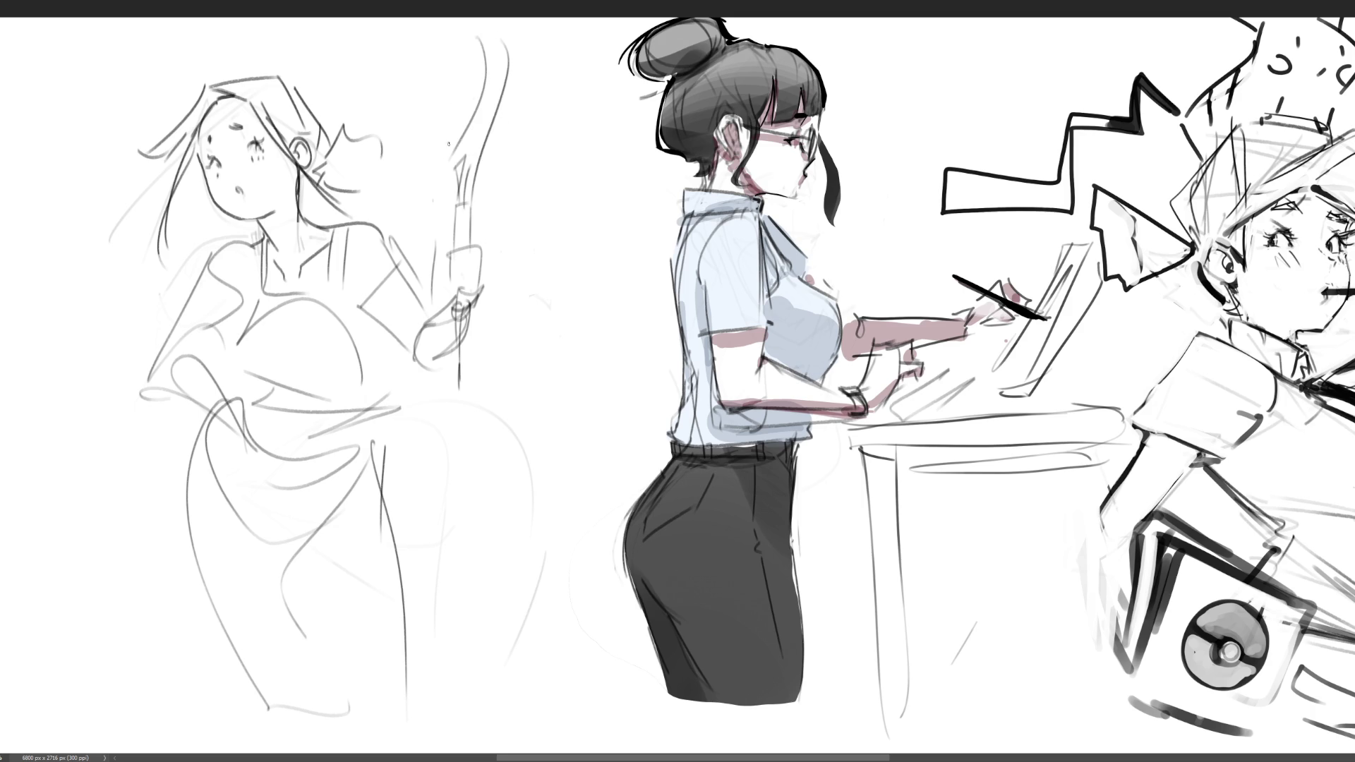
pyautogui.moveTo(421, 42); pyautogui.dragTo(443, 205)
pyautogui.hotkey('ctrl', 'z')
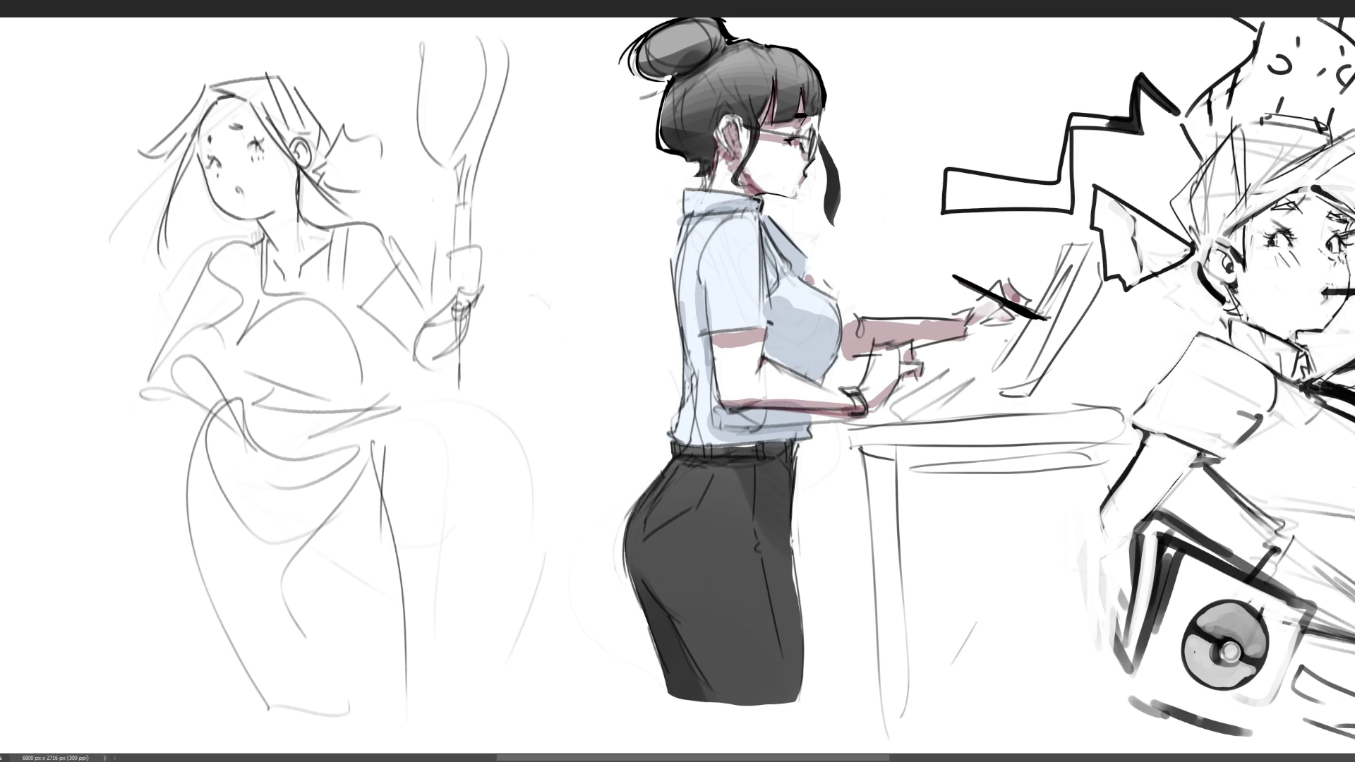
# - Cross-hatch strings into the racket head and draw the left girl's neckline and shoulder straps
pyautogui.moveTo(469, 33)
pyautogui.mouseDown()
pyautogui.moveTo(425, 72)
pyautogui.moveTo(434, 115)
pyautogui.mouseUp()
pyautogui.moveTo(466, 94); pyautogui.dragTo(430, 128)
pyautogui.moveTo(437, 33)
pyautogui.mouseDown()
pyautogui.moveTo(439, 155)
pyautogui.moveTo(460, 93)
pyautogui.mouseUp()
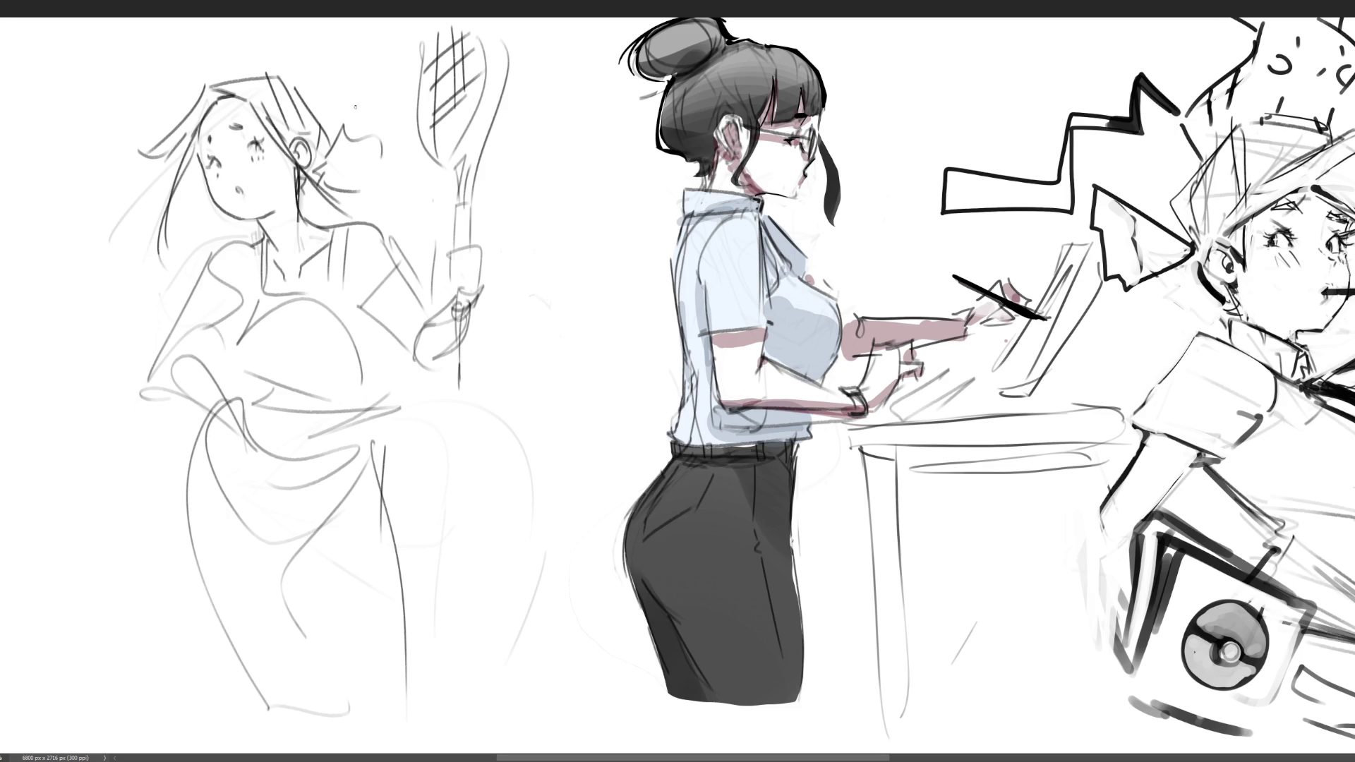
pyautogui.moveTo(261, 235); pyautogui.dragTo(259, 397)
pyautogui.moveTo(328, 286); pyautogui.dragTo(301, 290)
pyautogui.moveTo(339, 227); pyautogui.dragTo(332, 295)
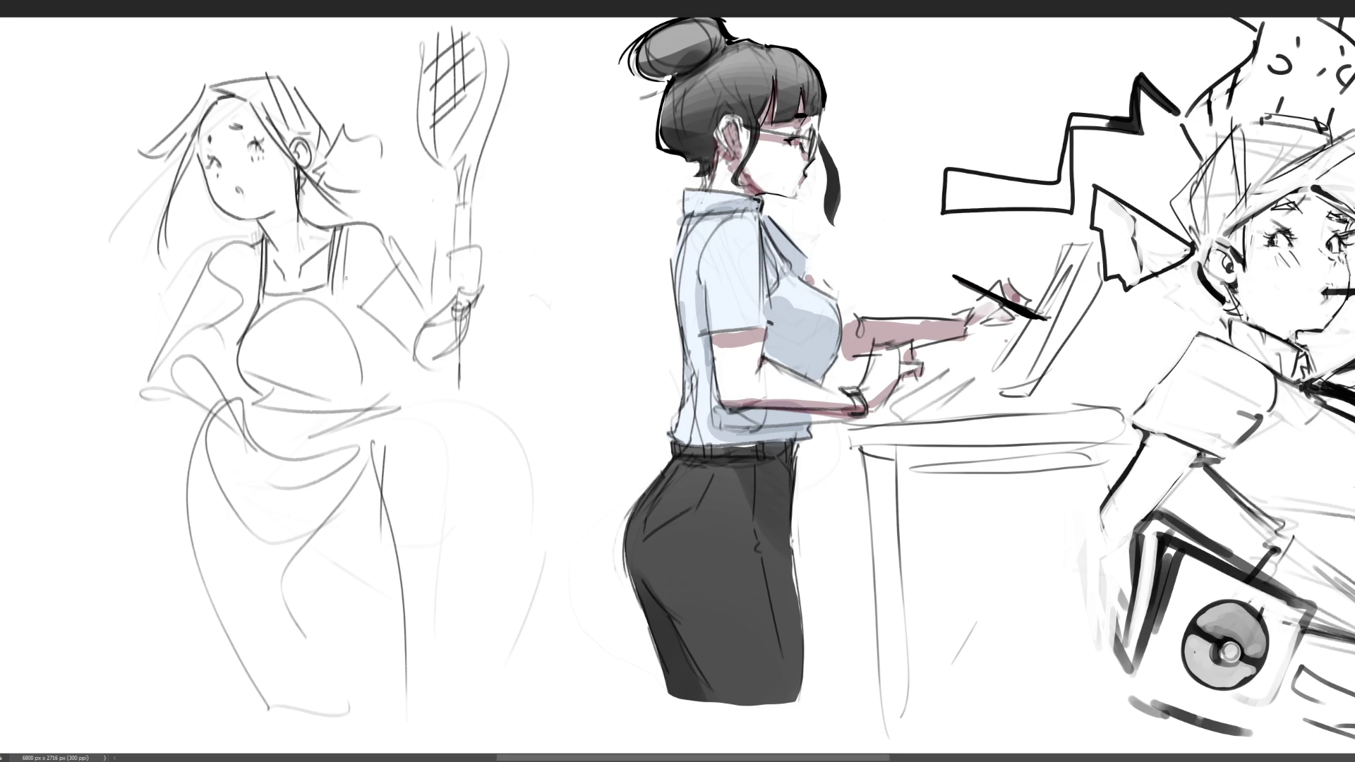
# - Draw cuff bands on both sleeves and outline her waist and hip
pyautogui.moveTo(393, 252)
pyautogui.mouseDown()
pyautogui.moveTo(358, 294)
pyautogui.moveTo(365, 312)
pyautogui.mouseUp()
pyautogui.moveTo(185, 305)
pyautogui.mouseDown()
pyautogui.moveTo(237, 326)
pyautogui.moveTo(215, 325)
pyautogui.mouseUp()
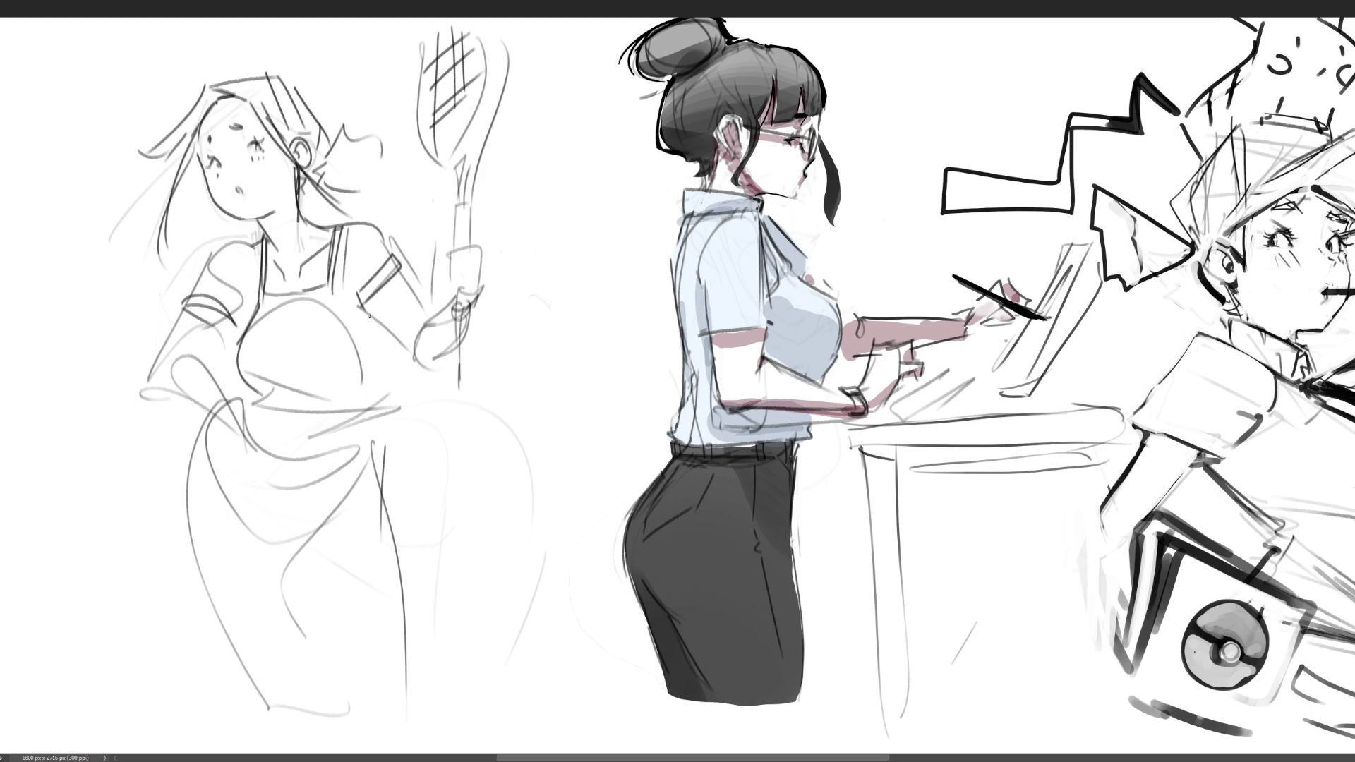
pyautogui.moveTo(357, 285); pyautogui.dragTo(371, 417)
pyautogui.moveTo(238, 388); pyautogui.dragTo(305, 428)
pyautogui.moveTo(245, 386)
pyautogui.mouseDown()
pyautogui.moveTo(254, 447)
pyautogui.moveTo(375, 405)
pyautogui.mouseUp()
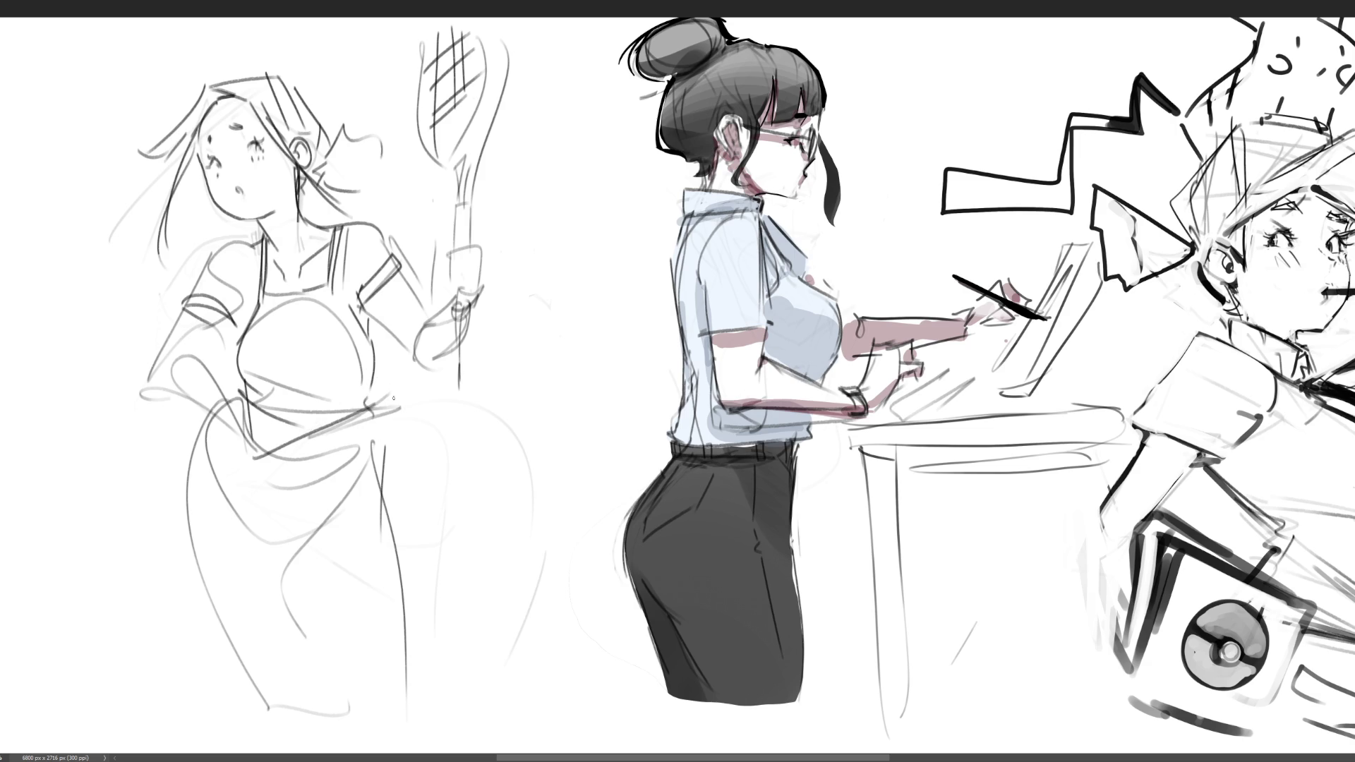
pyautogui.moveTo(241, 431)
pyautogui.mouseDown()
pyautogui.moveTo(250, 456)
pyautogui.moveTo(275, 453)
pyautogui.moveTo(264, 474)
pyautogui.moveTo(217, 401)
pyautogui.moveTo(227, 439)
pyautogui.mouseUp()
# - Redraw her forearm with the hand resting on her hip and detail the sleeve
pyautogui.moveTo(189, 349); pyautogui.dragTo(228, 396)
pyautogui.moveTo(180, 309)
pyautogui.mouseDown()
pyautogui.moveTo(156, 362)
pyautogui.moveTo(197, 405)
pyautogui.mouseUp()
pyautogui.moveTo(191, 328); pyautogui.dragTo(213, 357)
pyautogui.moveTo(227, 295); pyautogui.dragTo(247, 313)
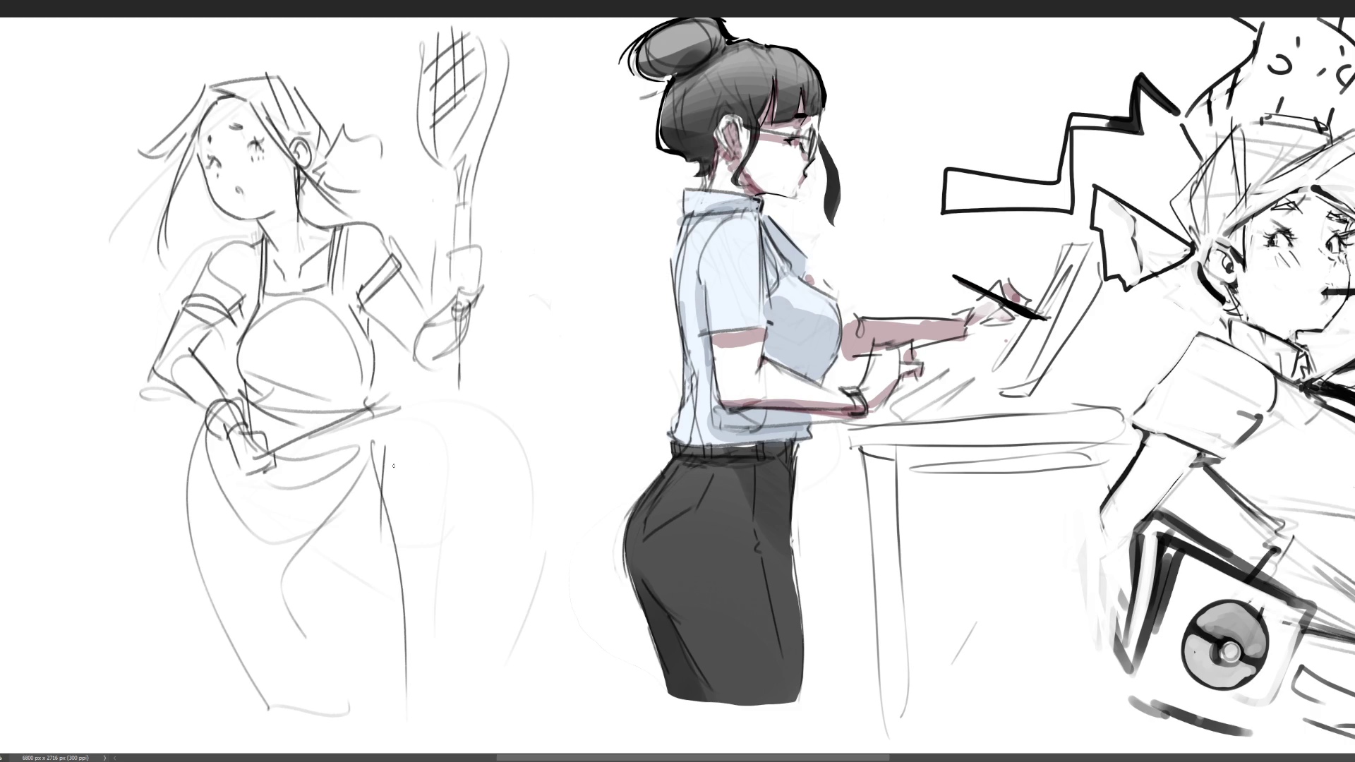
# - Draw the waistband across her waist and add folds and marks on the skirt
pyautogui.moveTo(279, 463)
pyautogui.mouseDown()
pyautogui.moveTo(371, 432)
pyautogui.moveTo(300, 477)
pyautogui.moveTo(280, 535)
pyautogui.mouseUp()
pyautogui.moveTo(337, 501)
pyautogui.mouseDown()
pyautogui.moveTo(280, 542)
pyautogui.moveTo(328, 667)
pyautogui.mouseUp()
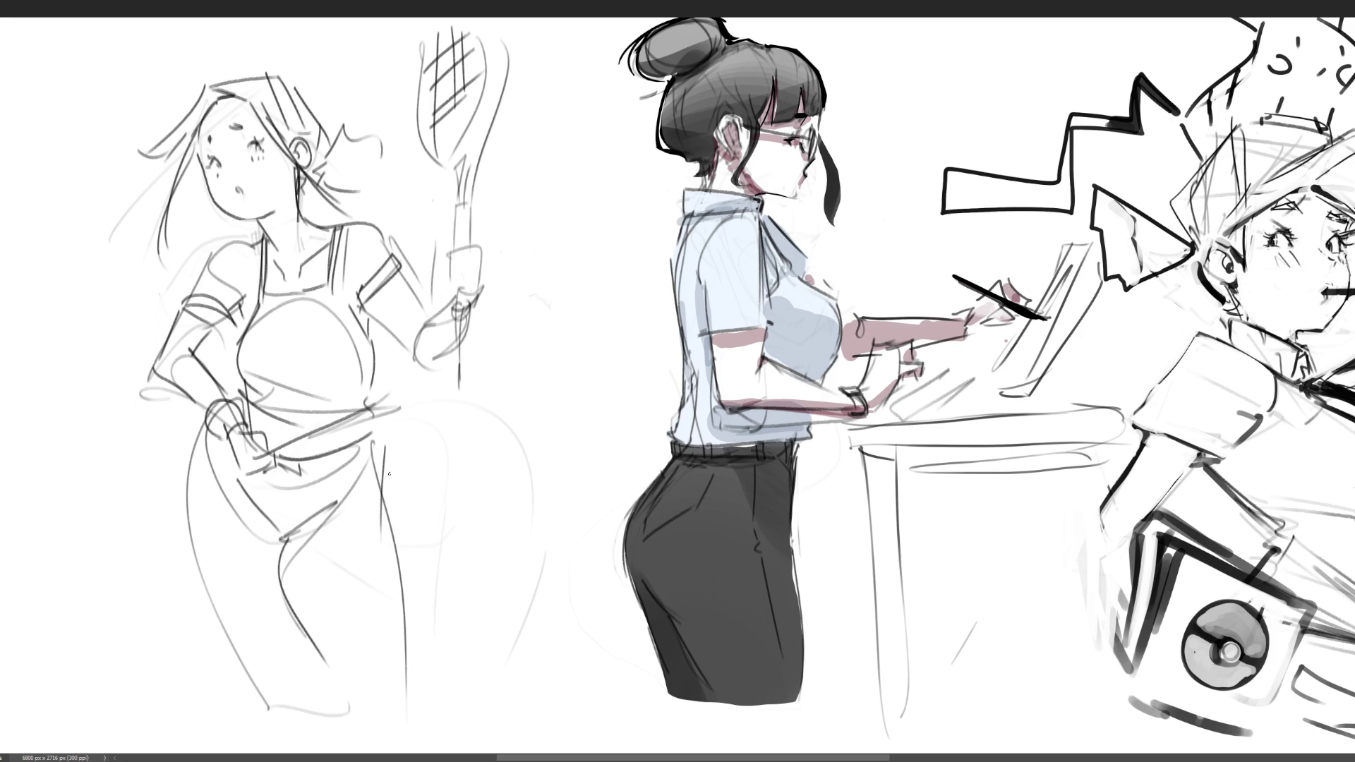
pyautogui.moveTo(374, 434); pyautogui.dragTo(381, 476)
pyautogui.moveTo(365, 486)
pyautogui.mouseDown()
pyautogui.moveTo(380, 476)
pyautogui.moveTo(404, 684)
pyautogui.mouseUp()
# - Add strokes on her hip and darken the torso side and belt line
pyautogui.moveTo(209, 435); pyautogui.dragTo(254, 656)
pyautogui.moveTo(221, 440); pyautogui.dragTo(244, 483)
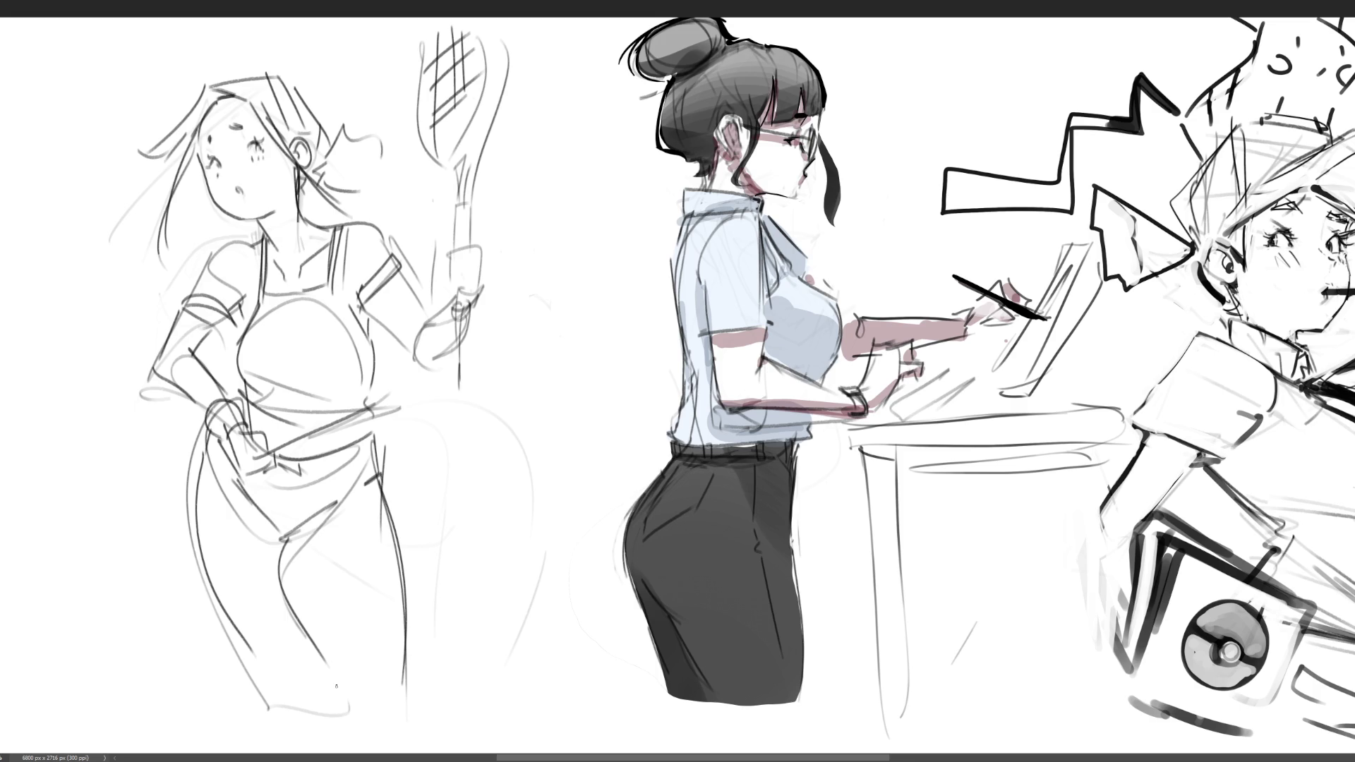
pyautogui.moveTo(374, 322); pyautogui.dragTo(368, 400)
pyautogui.moveTo(282, 453); pyautogui.dragTo(358, 420)
# - Wrap the racket handle, draw its throat and thicken the racket head outline
pyautogui.moveTo(458, 289)
pyautogui.mouseDown()
pyautogui.moveTo(478, 236)
pyautogui.moveTo(476, 265)
pyautogui.moveTo(447, 264)
pyautogui.moveTo(471, 297)
pyautogui.moveTo(466, 274)
pyautogui.mouseUp()
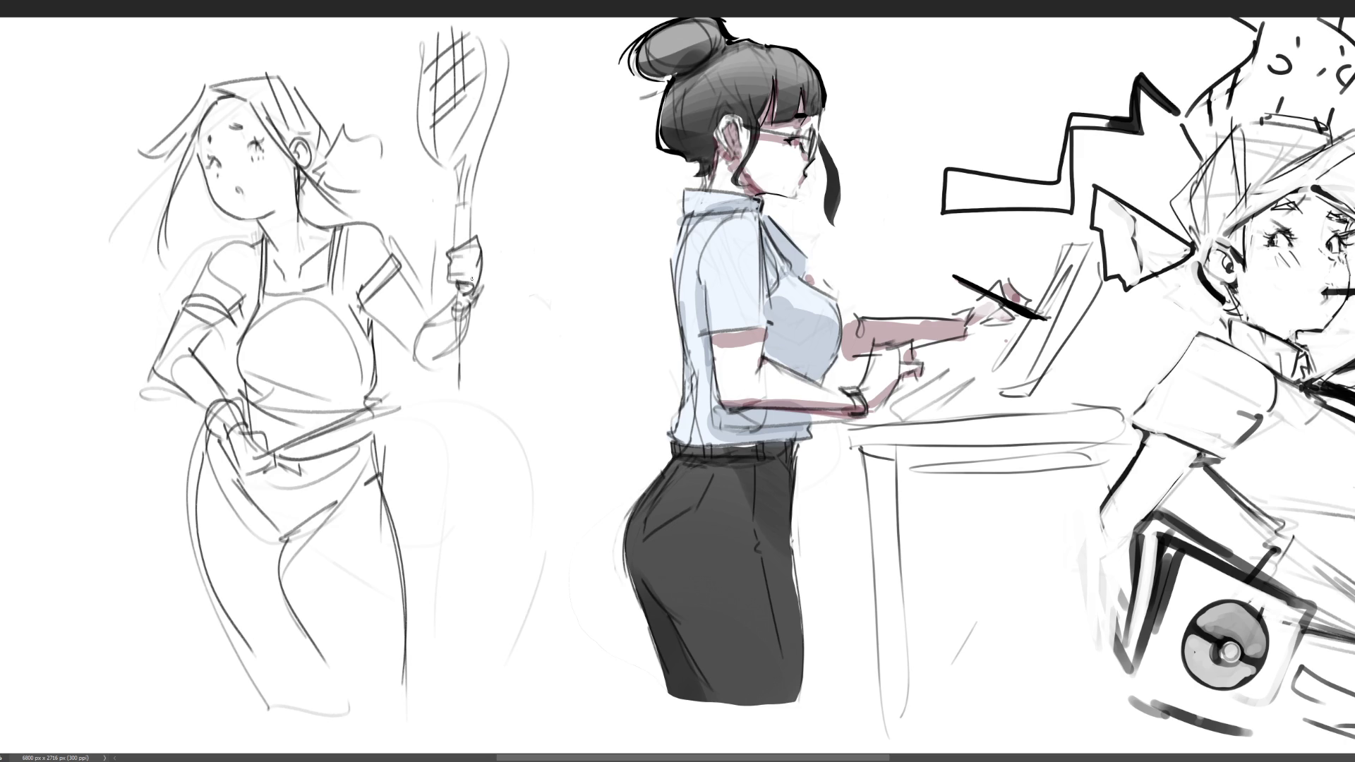
pyautogui.moveTo(472, 217)
pyautogui.mouseDown()
pyautogui.moveTo(472, 248)
pyautogui.moveTo(473, 203)
pyautogui.moveTo(455, 226)
pyautogui.moveTo(471, 223)
pyautogui.moveTo(461, 249)
pyautogui.moveTo(470, 237)
pyautogui.mouseUp()
pyautogui.moveTo(443, 162)
pyautogui.mouseDown()
pyautogui.moveTo(454, 205)
pyautogui.moveTo(458, 189)
pyautogui.moveTo(466, 200)
pyautogui.mouseUp()
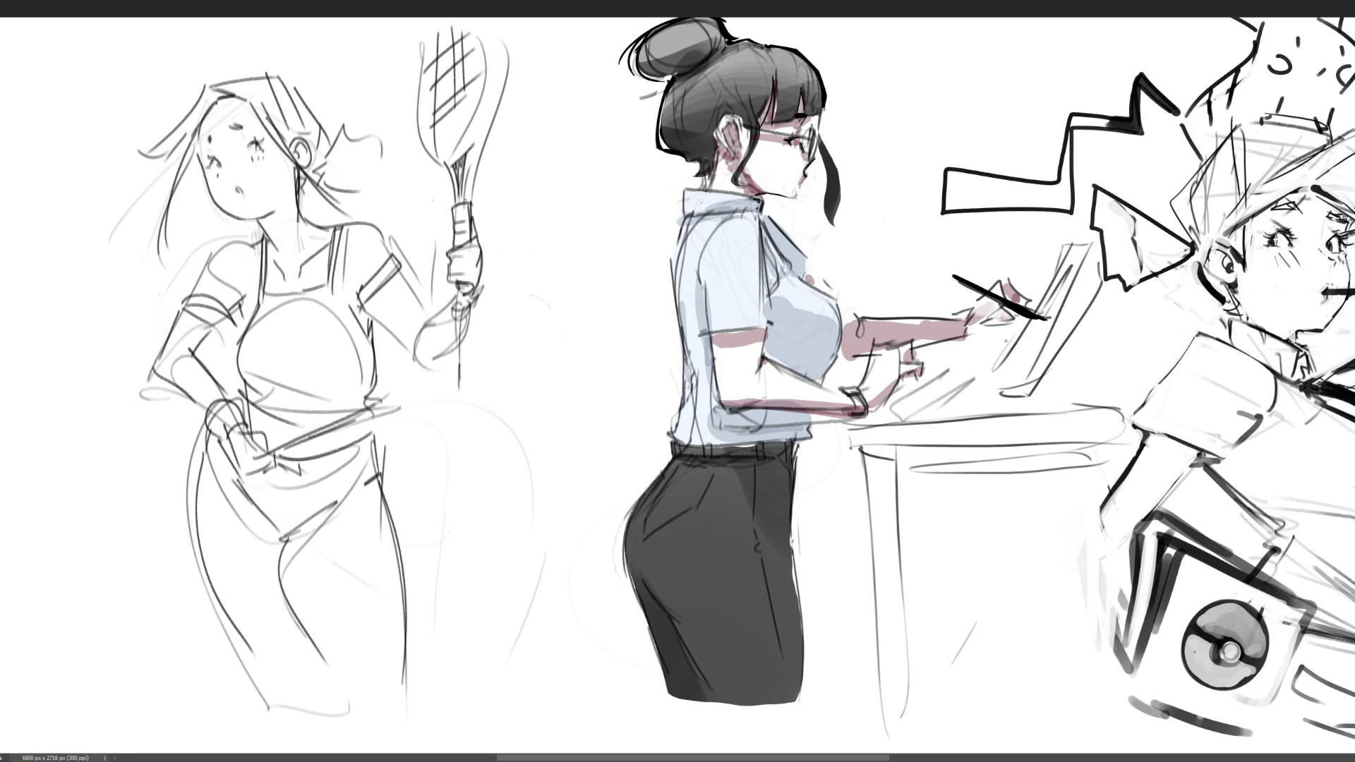
pyautogui.moveTo(494, 115); pyautogui.dragTo(470, 200)
pyautogui.moveTo(428, 65); pyautogui.dragTo(447, 146)
pyautogui.moveTo(435, 33); pyautogui.dragTo(445, 165)
pyautogui.moveTo(480, 19)
pyautogui.mouseDown()
pyautogui.moveTo(492, 41)
pyautogui.moveTo(475, 159)
pyautogui.mouseUp()
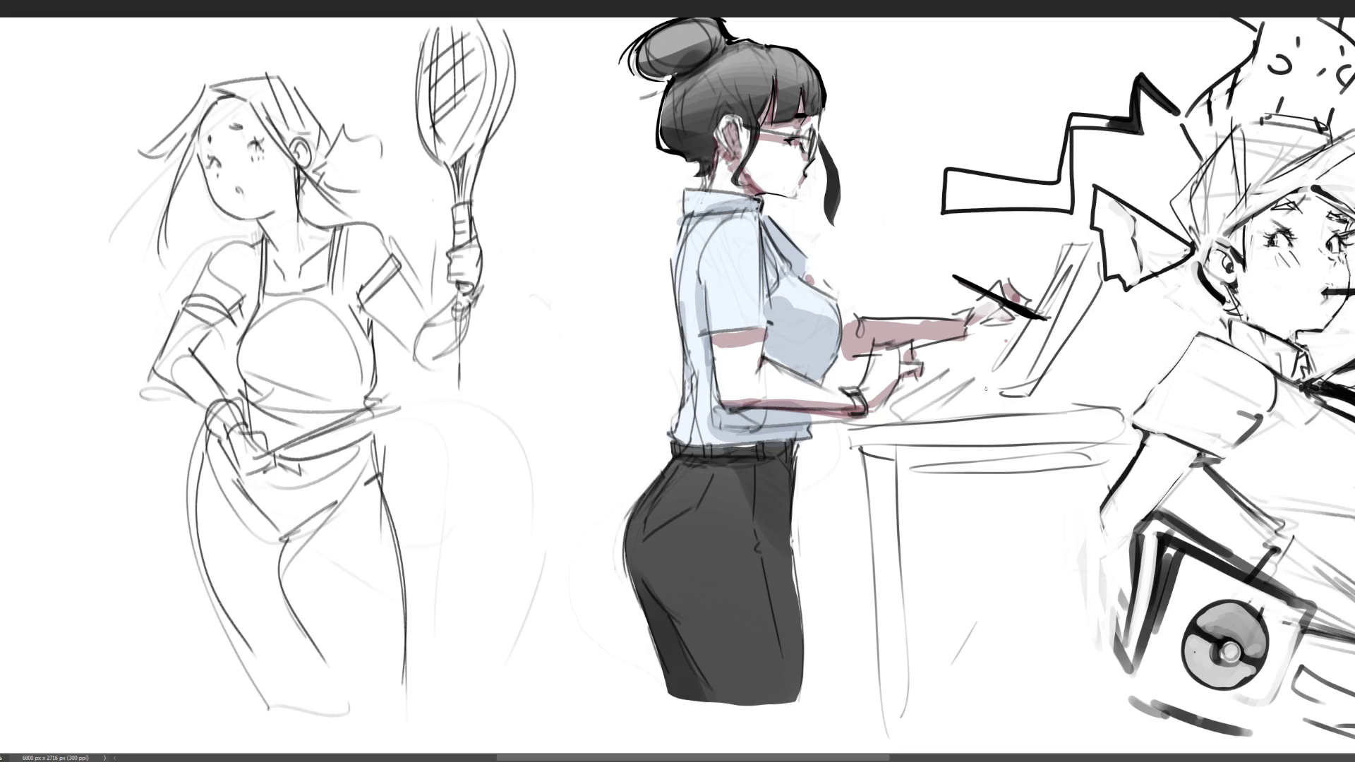
# - Add curling hair strands beside her face and fill her shorts solid black
pyautogui.moveTo(334, 139); pyautogui.dragTo(308, 205)
pyautogui.moveTo(206, 209)
pyautogui.mouseDown()
pyautogui.moveTo(226, 243)
pyautogui.moveTo(201, 256)
pyautogui.moveTo(141, 240)
pyautogui.moveTo(100, 303)
pyautogui.moveTo(165, 279)
pyautogui.mouseUp()
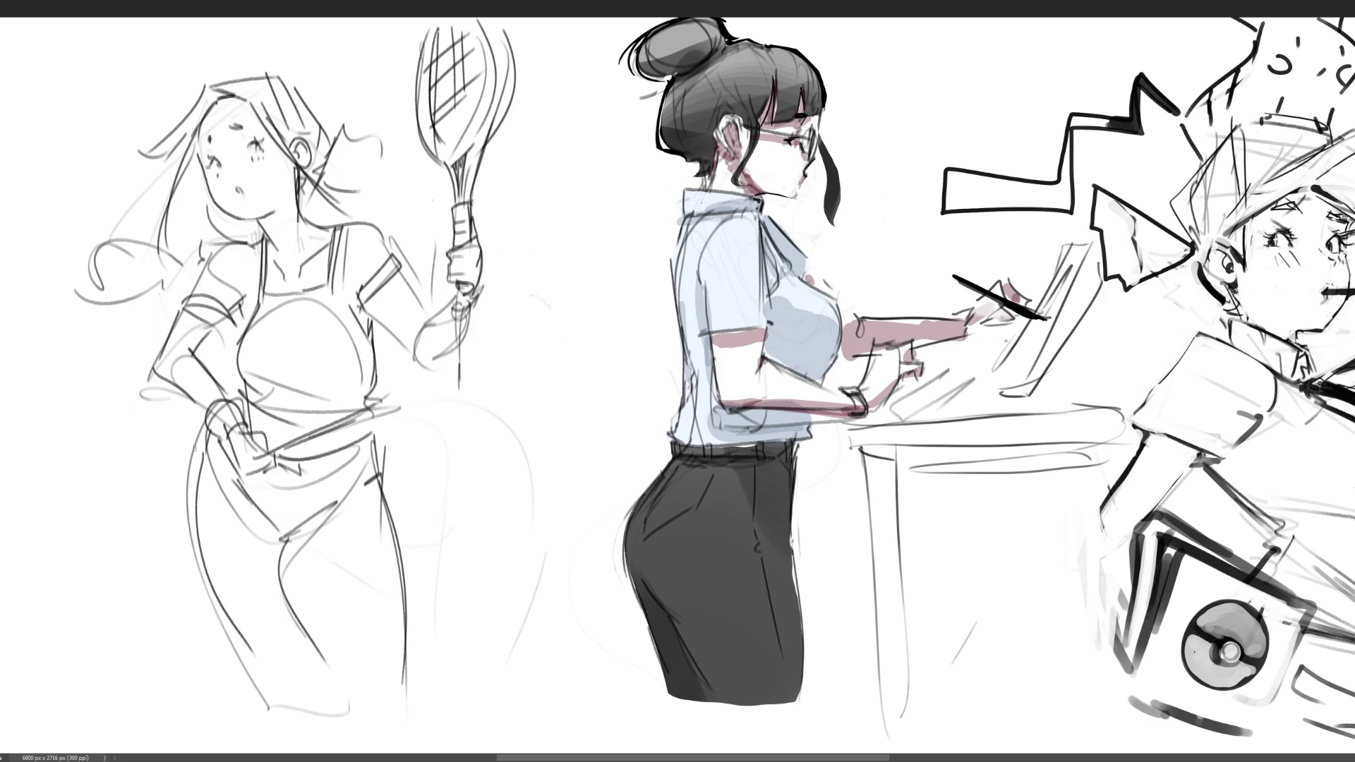
pyautogui.moveTo(204, 489)
pyautogui.mouseDown()
pyautogui.moveTo(281, 549)
pyautogui.moveTo(211, 442)
pyautogui.moveTo(209, 466)
pyautogui.moveTo(249, 518)
pyautogui.moveTo(216, 477)
pyautogui.moveTo(272, 532)
pyautogui.moveTo(337, 563)
pyautogui.moveTo(397, 539)
pyautogui.moveTo(378, 484)
pyautogui.moveTo(304, 530)
pyautogui.moveTo(282, 568)
pyautogui.moveTo(314, 540)
pyautogui.moveTo(292, 539)
pyautogui.moveTo(294, 561)
pyautogui.moveTo(346, 512)
pyautogui.moveTo(368, 522)
pyautogui.moveTo(355, 542)
pyautogui.moveTo(390, 536)
pyautogui.mouseUp()
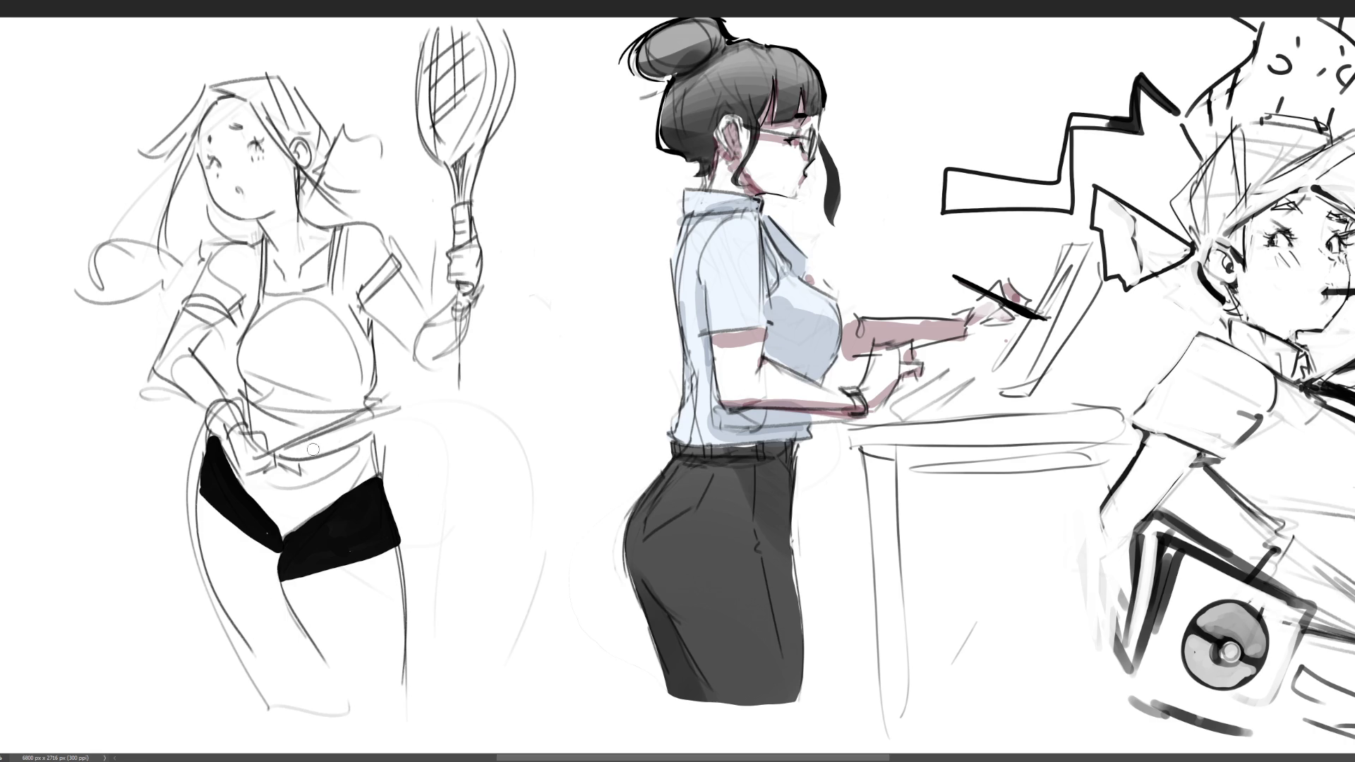
# - Paint the waistband, choker and second shoulder strap black, and shade the racket grip dark grey
pyautogui.moveTo(286, 451)
pyautogui.mouseDown()
pyautogui.moveTo(360, 435)
pyautogui.moveTo(281, 456)
pyautogui.mouseUp()
pyautogui.moveTo(263, 238)
pyautogui.mouseDown()
pyautogui.moveTo(326, 232)
pyautogui.moveTo(324, 281)
pyautogui.moveTo(269, 288)
pyautogui.moveTo(279, 243)
pyautogui.moveTo(289, 281)
pyautogui.moveTo(311, 248)
pyautogui.moveTo(314, 267)
pyautogui.moveTo(253, 283)
pyautogui.moveTo(244, 330)
pyautogui.mouseUp()
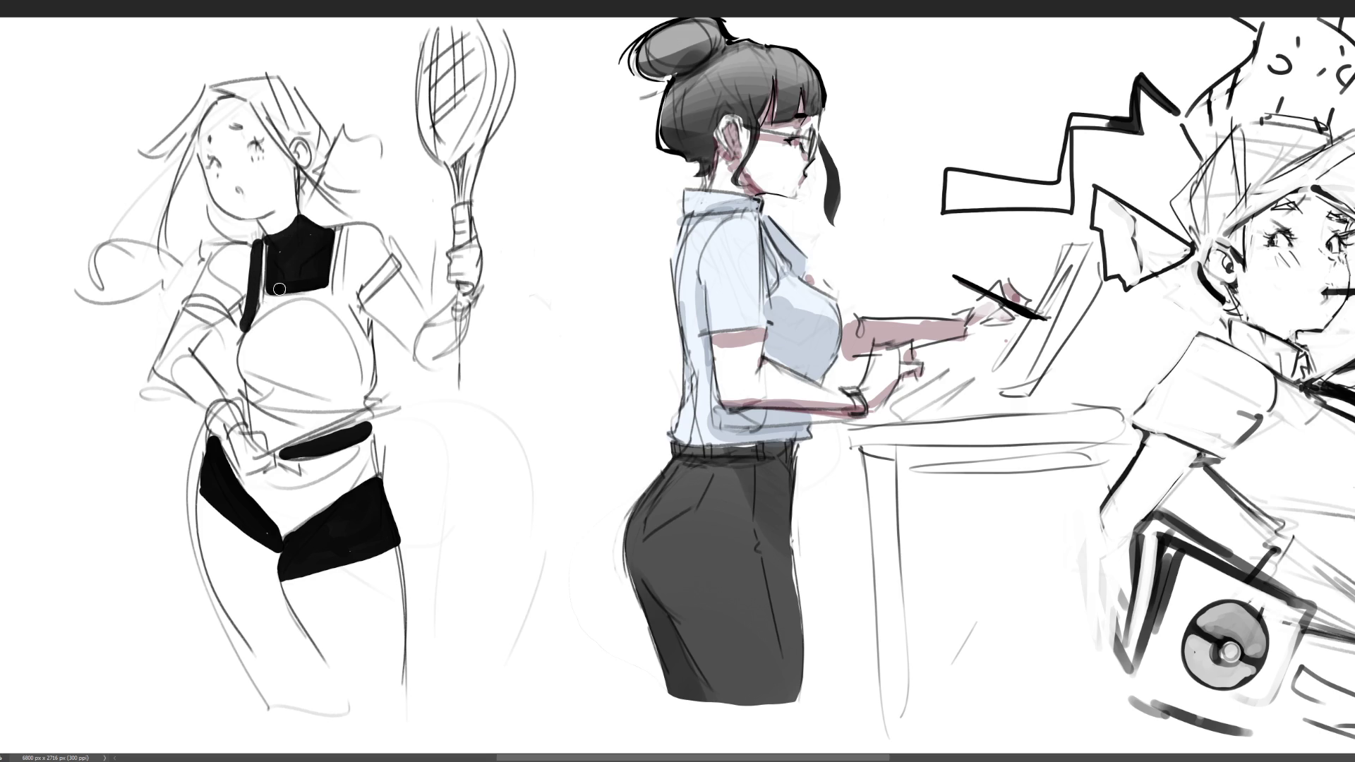
pyautogui.moveTo(347, 230)
pyautogui.mouseDown()
pyautogui.moveTo(343, 279)
pyautogui.moveTo(363, 325)
pyautogui.moveTo(339, 275)
pyautogui.moveTo(366, 326)
pyautogui.mouseUp()
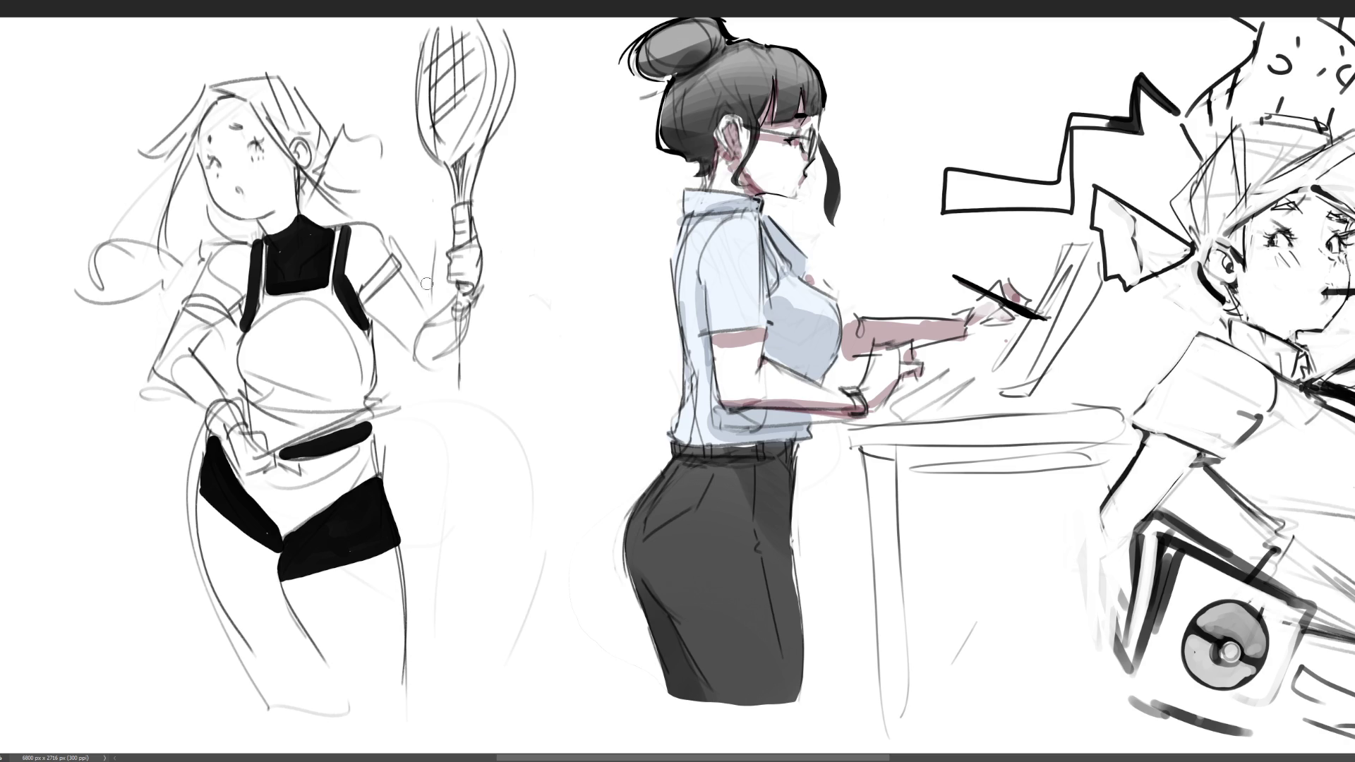
pyautogui.moveTo(458, 205)
pyautogui.mouseDown()
pyautogui.moveTo(469, 279)
pyautogui.moveTo(469, 262)
pyautogui.mouseUp()
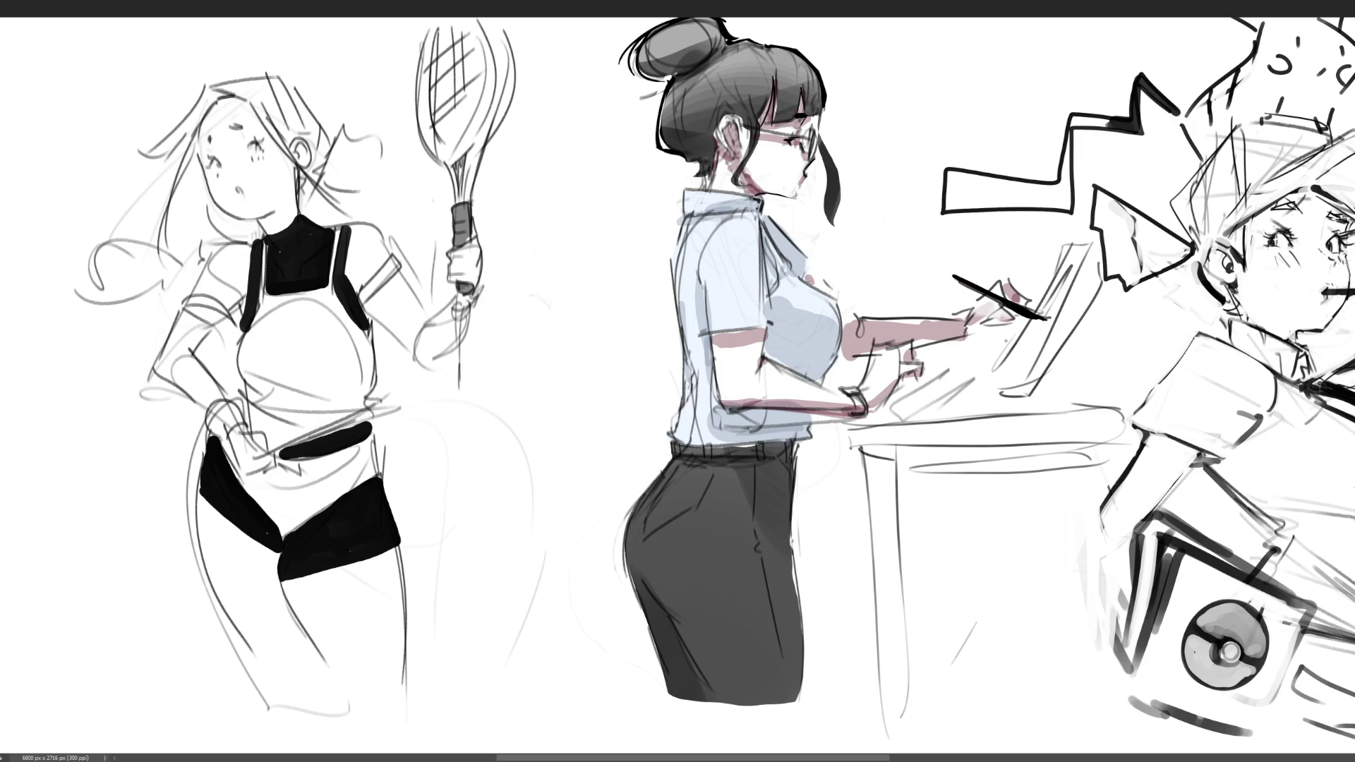
pyautogui.hotkey('ctrl', '-')
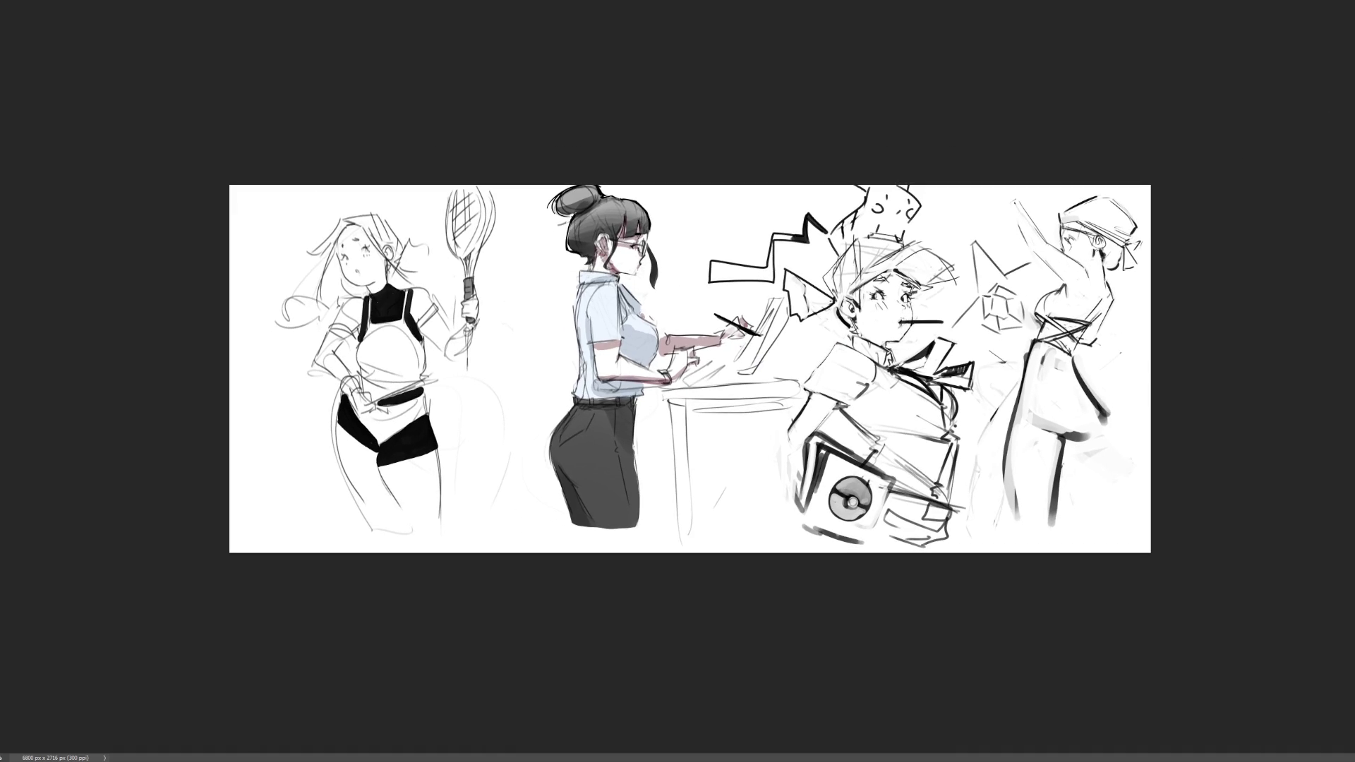
pyautogui.hotkey('ctrl', '+')
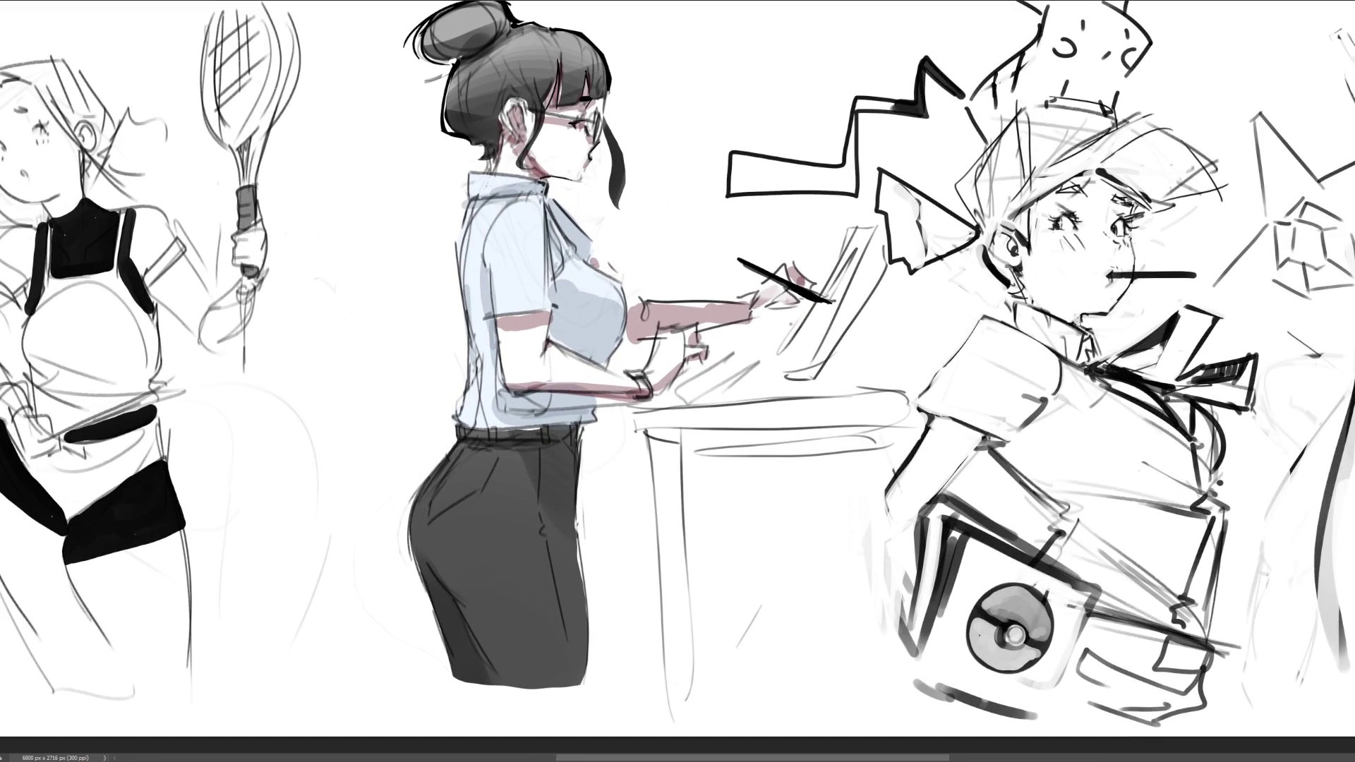
pyautogui.hscroll(-5, 678, 381)
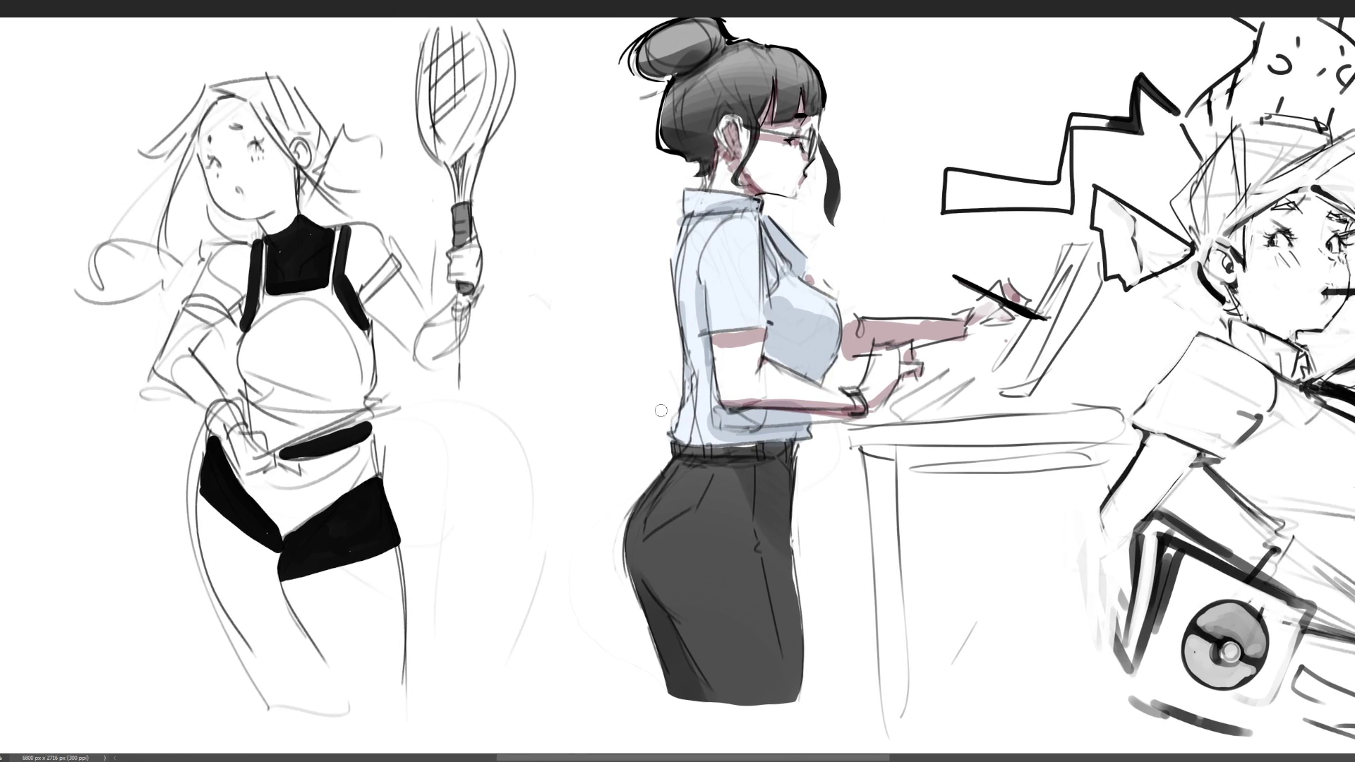
pyautogui.hotkey('ctrl', 't')
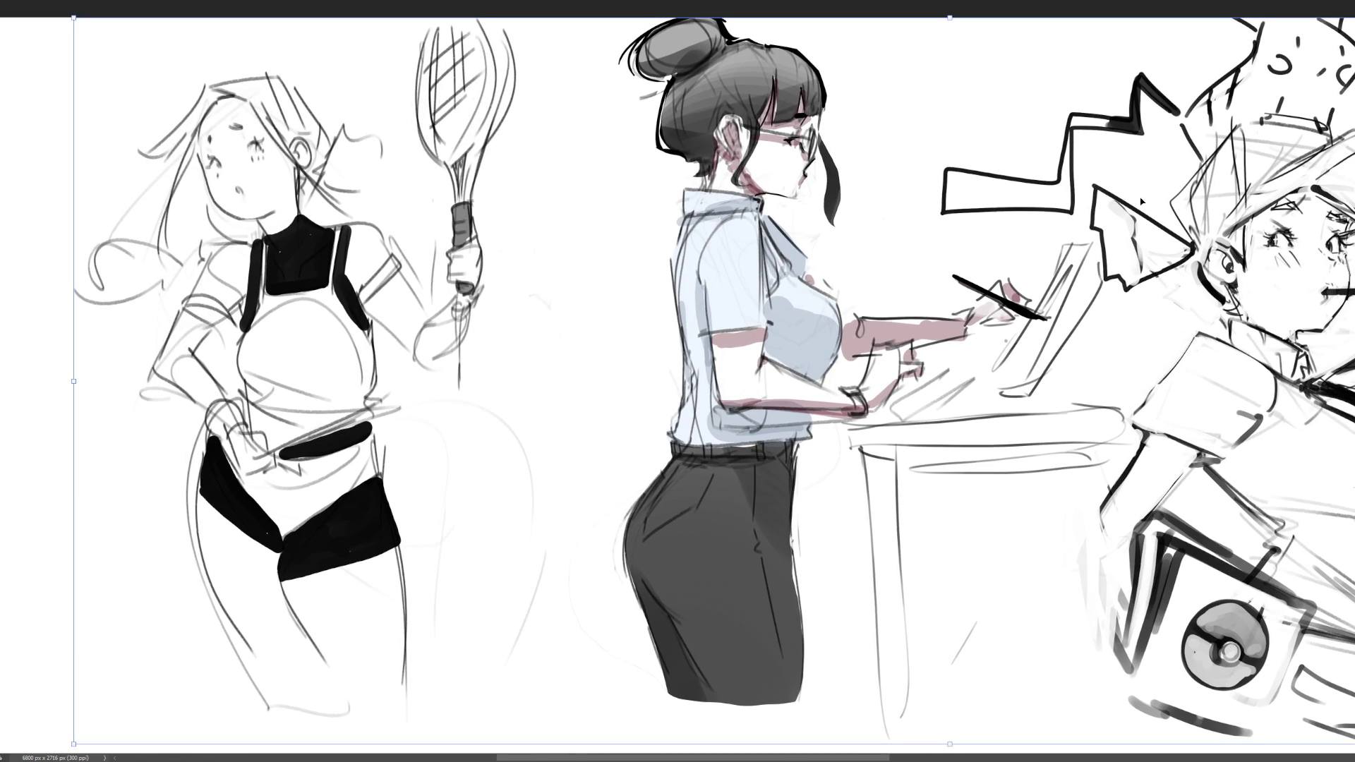
pyautogui.press('Return')
# - Scale the left racket figure down to about half and move it higher on the canvas
pyautogui.moveTo(31, 21)
pyautogui.mouseDown()
pyautogui.moveTo(574, 569)
pyautogui.moveTo(671, 740)
pyautogui.moveTo(584, 690)
pyautogui.moveTo(603, 666)
pyautogui.moveTo(595, 641)
pyautogui.mouseUp()
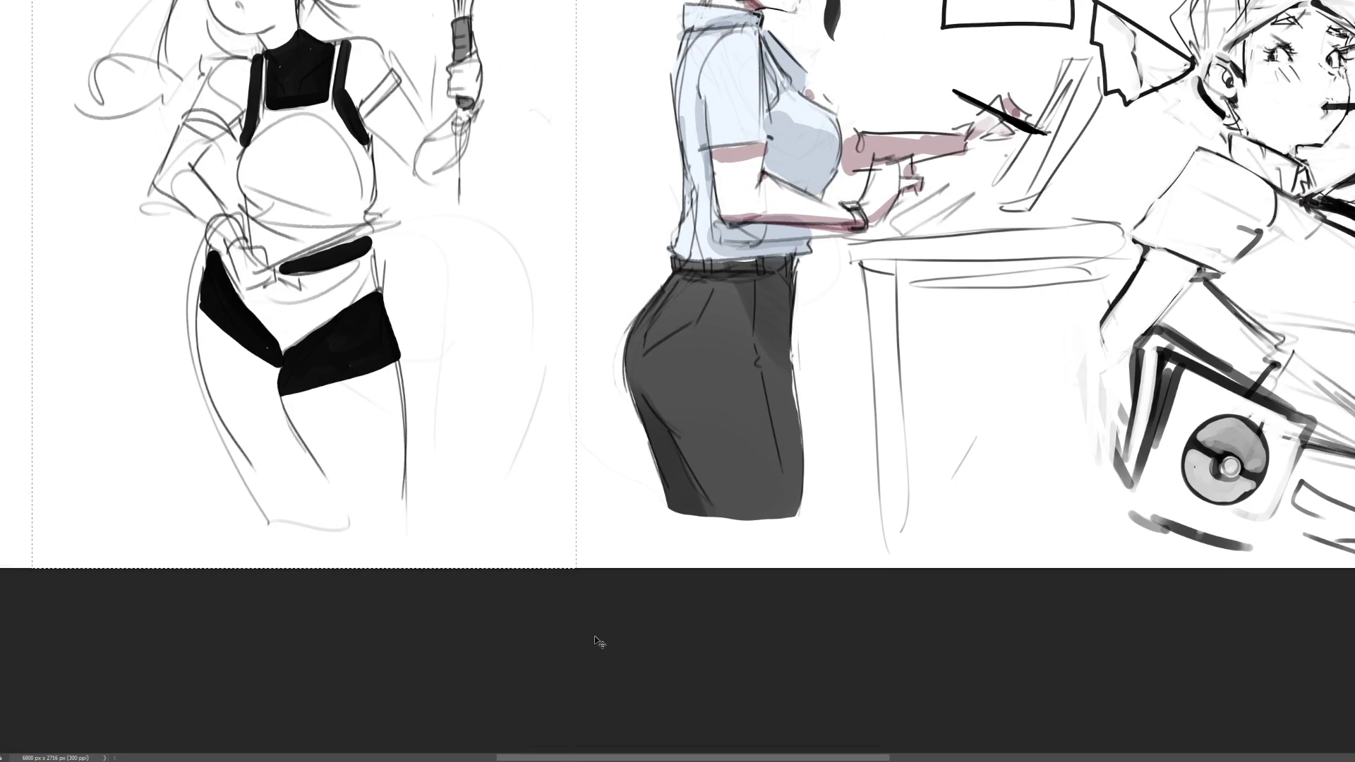
pyautogui.scroll(3, 687, 569)
pyautogui.hotkey('ctrl', 't')
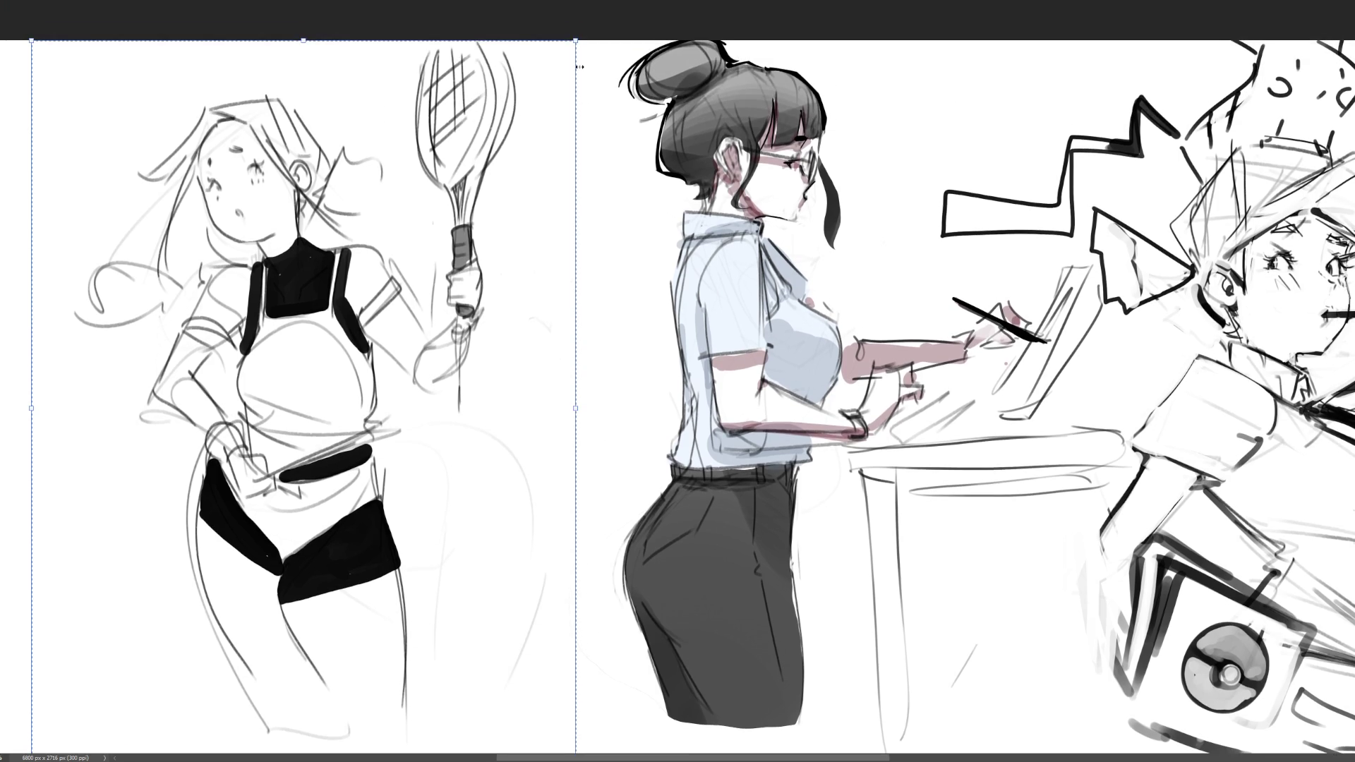
pyautogui.moveTo(575, 40)
pyautogui.mouseDown()
pyautogui.moveTo(363, 227)
pyautogui.moveTo(369, 319)
pyautogui.mouseUp()
pyautogui.moveTo(300, 349)
pyautogui.mouseDown()
pyautogui.moveTo(379, 151)
pyautogui.moveTo(416, 103)
pyautogui.moveTo(416, 70)
pyautogui.mouseUp()
pyautogui.press('Return')
pyautogui.hotkey('ctrl', 'd')
# - Return to the brush, undo a faint leg stroke and make the brush smaller
pyautogui.press('b')
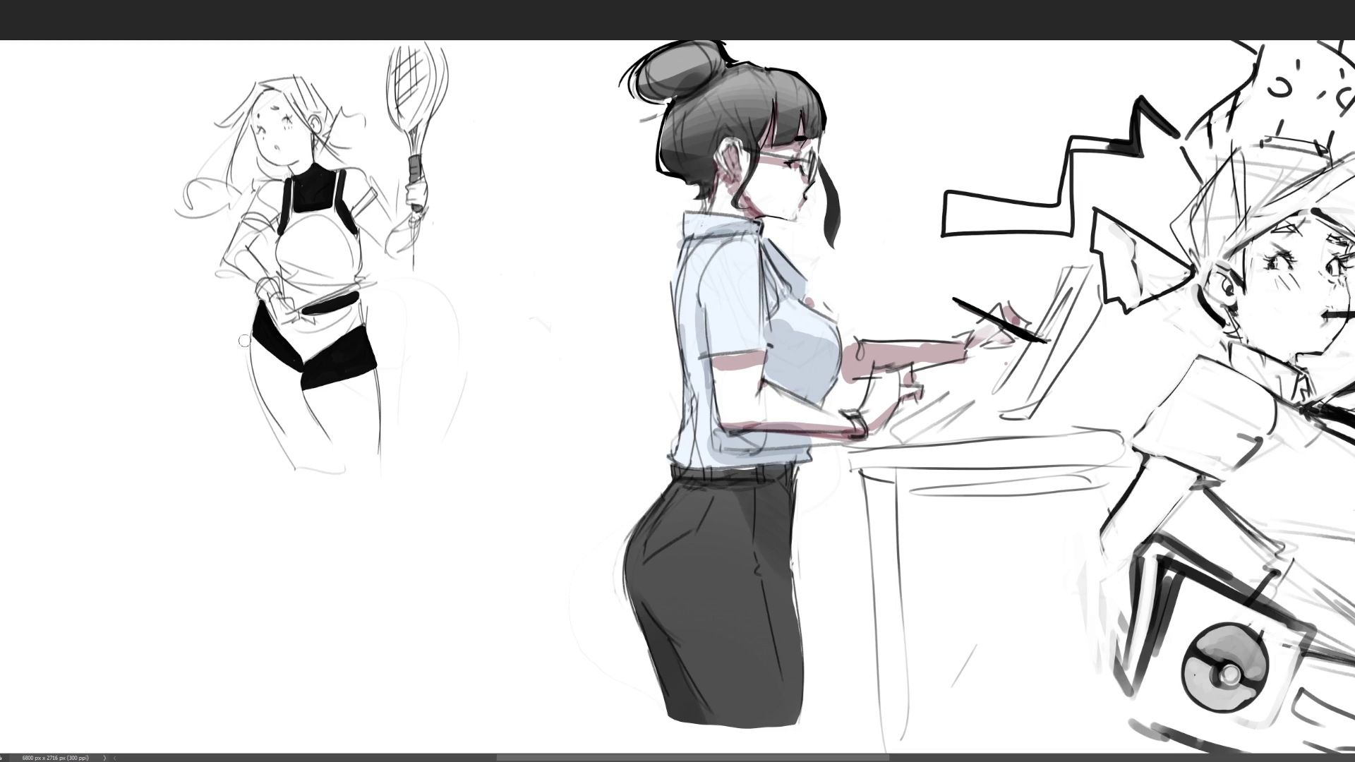
pyautogui.hotkey('ctrl', 'z')
pyautogui.press('[')
pyautogui.press('[')
# - Draw the racket girl's front leg with knee, lower leg and ankle, discarding trial thigh strokes
pyautogui.moveTo(332, 445)
pyautogui.mouseDown()
pyautogui.moveTo(376, 478)
pyautogui.moveTo(386, 465)
pyautogui.moveTo(435, 681)
pyautogui.mouseUp()
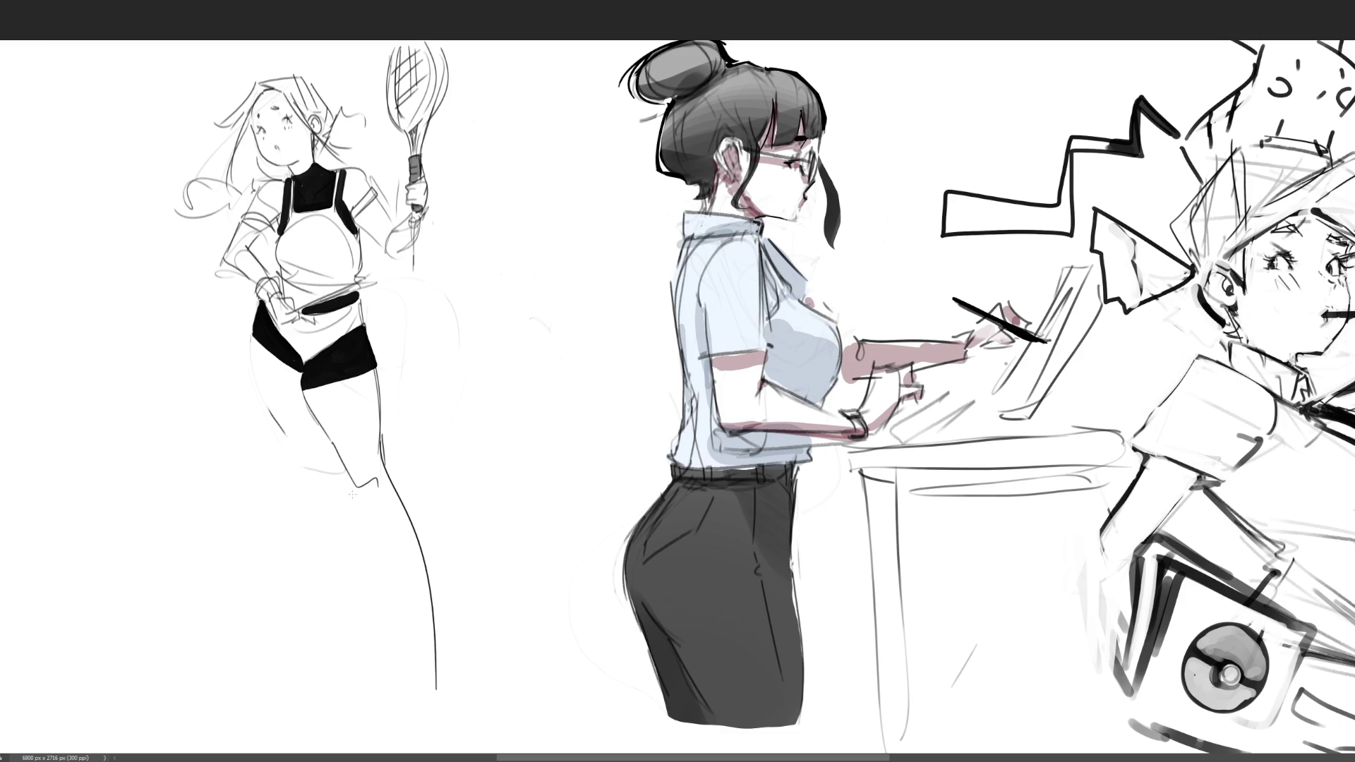
pyautogui.moveTo(367, 500); pyautogui.dragTo(427, 660)
pyautogui.moveTo(416, 633)
pyautogui.mouseDown()
pyautogui.moveTo(441, 648)
pyautogui.moveTo(435, 680)
pyautogui.mouseUp()
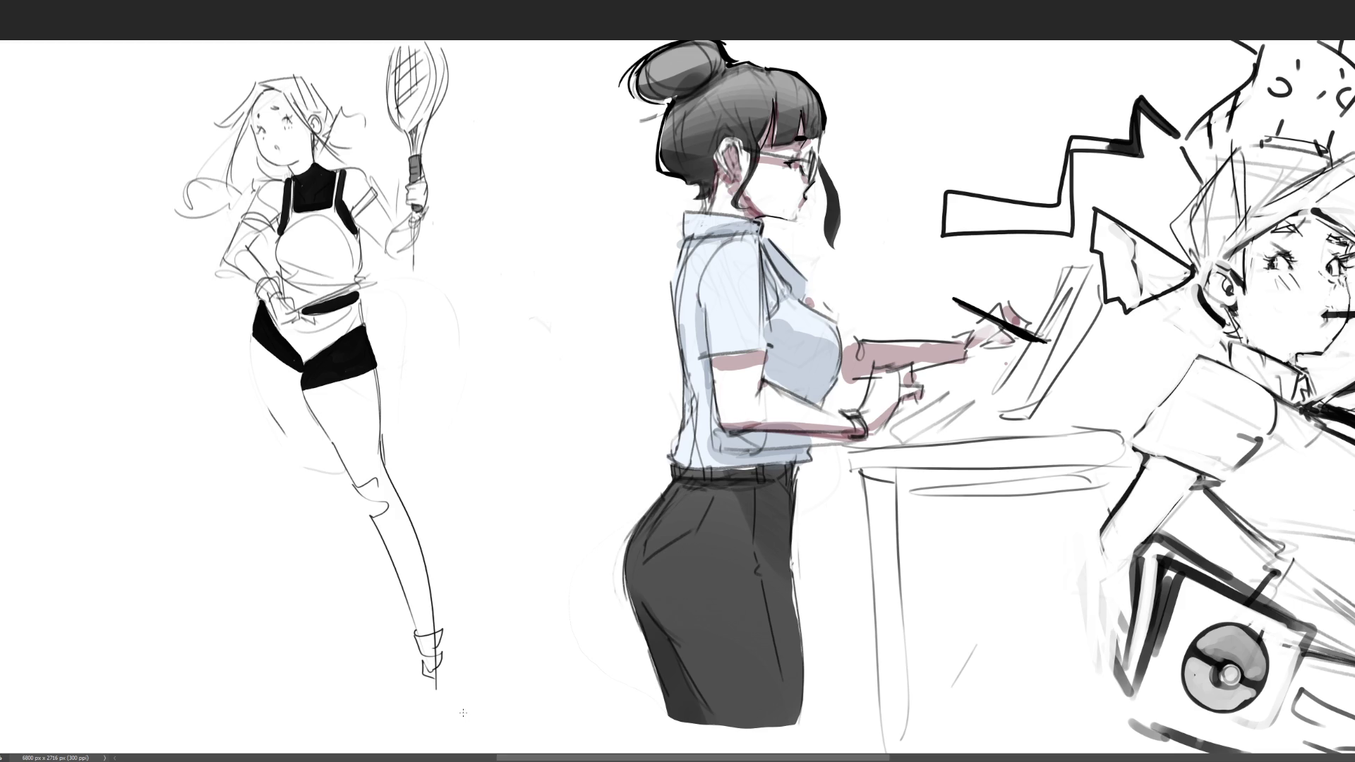
pyautogui.moveTo(251, 341); pyautogui.dragTo(278, 422)
pyautogui.moveTo(252, 333)
pyautogui.mouseDown()
pyautogui.moveTo(257, 376)
pyautogui.moveTo(307, 471)
pyautogui.moveTo(326, 440)
pyautogui.moveTo(322, 493)
pyautogui.moveTo(301, 477)
pyautogui.moveTo(334, 670)
pyautogui.mouseUp()
pyautogui.hotkey('ctrl', 'z')
pyautogui.hotkey('ctrl', 'z')
pyautogui.hotkey('ctrl', 'z')
pyautogui.hotkey('ctrl', 'z')
pyautogui.hotkey('ctrl', 'z')
pyautogui.hotkey('ctrl', 'z')
# - Draw the back and inner leg lines down to the foot, undoing trial strokes
pyautogui.moveTo(346, 493); pyautogui.dragTo(337, 630)
pyautogui.moveTo(328, 462); pyautogui.dragTo(339, 613)
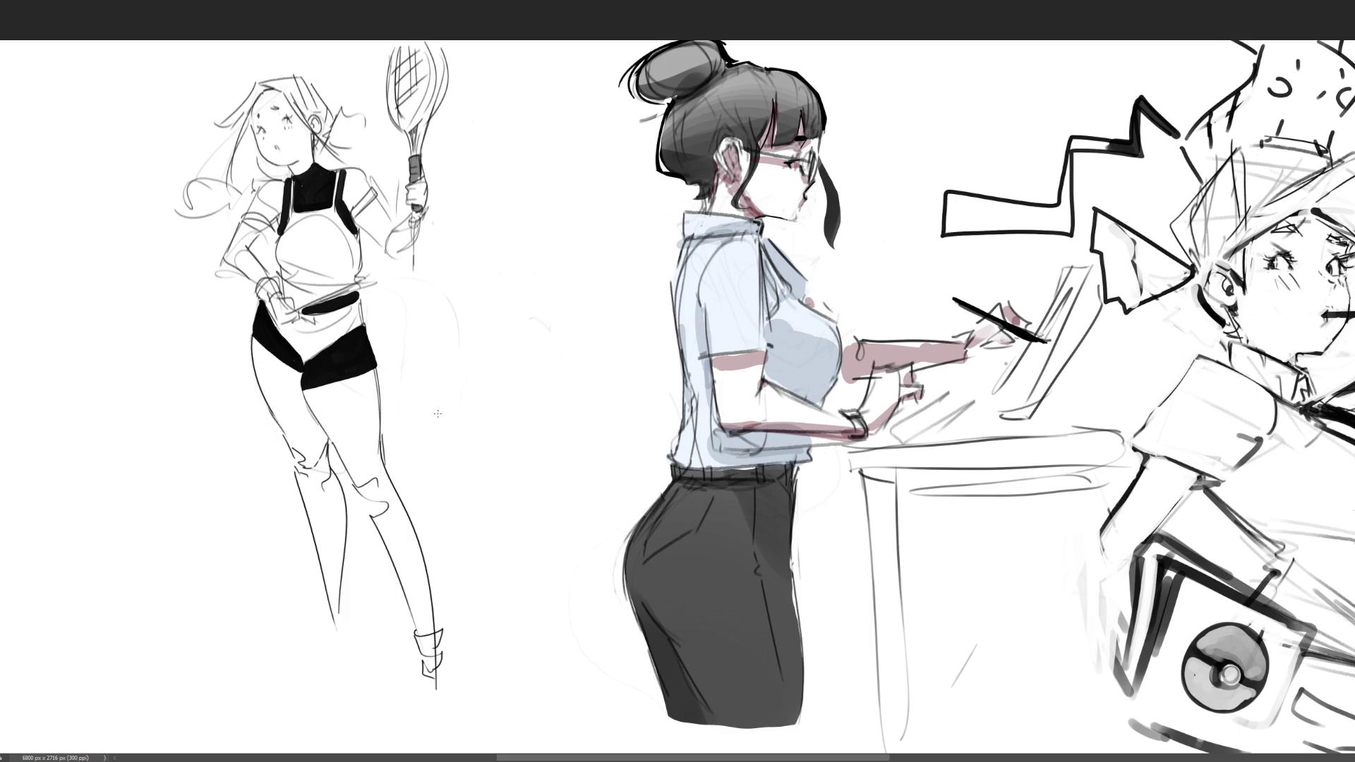
pyautogui.moveTo(357, 491); pyautogui.dragTo(381, 540)
pyautogui.hotkey('ctrl', 'z')
pyautogui.moveTo(333, 470)
pyautogui.mouseDown()
pyautogui.moveTo(346, 482)
pyautogui.moveTo(339, 625)
pyautogui.mouseUp()
pyautogui.hotkey('ctrl', 'z')
pyautogui.hotkey('ctrl', 'z')
pyautogui.hotkey('ctrl', 'z')
pyautogui.hotkey('ctrl', 'z')
pyautogui.hotkey('ctrl', 'z')
pyautogui.hotkey('ctrl', 'z')
pyautogui.moveTo(352, 482)
pyautogui.mouseDown()
pyautogui.moveTo(331, 635)
pyautogui.moveTo(358, 656)
pyautogui.mouseUp()
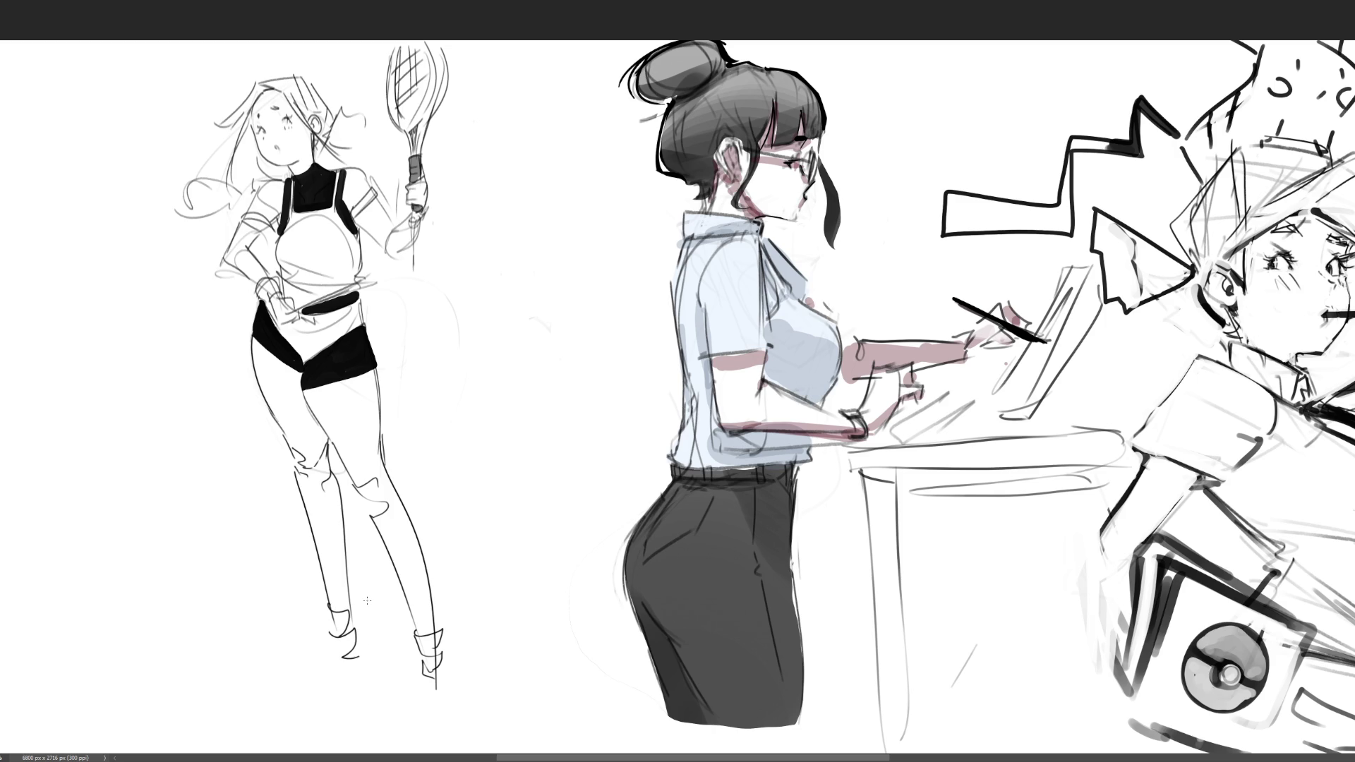
# - Draw shoes under both legs and two long crossing lines across the legs
pyautogui.moveTo(422, 665)
pyautogui.mouseDown()
pyautogui.moveTo(417, 734)
pyautogui.moveTo(452, 734)
pyautogui.mouseUp()
pyautogui.moveTo(429, 734)
pyautogui.mouseDown()
pyautogui.moveTo(468, 728)
pyautogui.moveTo(436, 716)
pyautogui.moveTo(466, 724)
pyautogui.mouseUp()
pyautogui.moveTo(336, 641)
pyautogui.mouseDown()
pyautogui.moveTo(364, 693)
pyautogui.moveTo(293, 702)
pyautogui.moveTo(364, 698)
pyautogui.mouseUp()
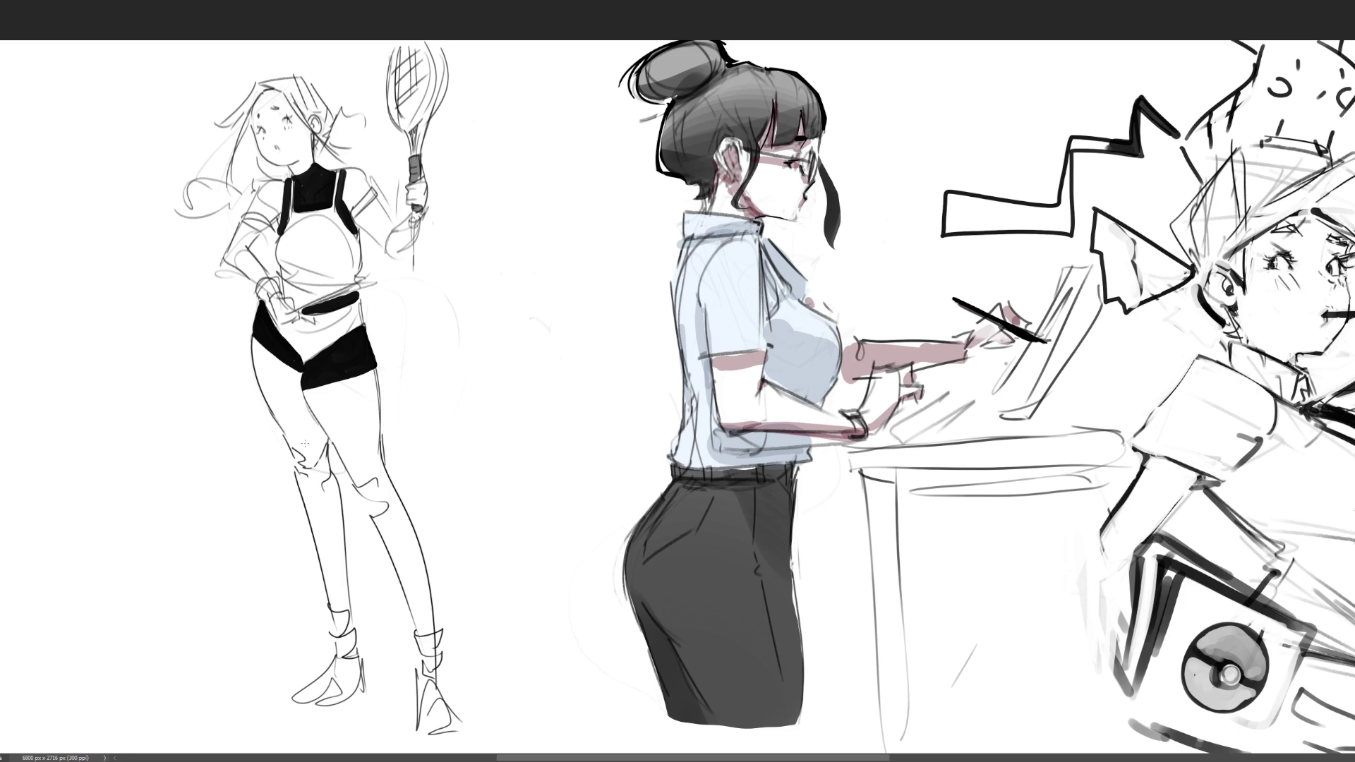
pyautogui.moveTo(80, 438); pyautogui.dragTo(543, 673)
pyautogui.moveTo(551, 460); pyautogui.dragTo(142, 689)
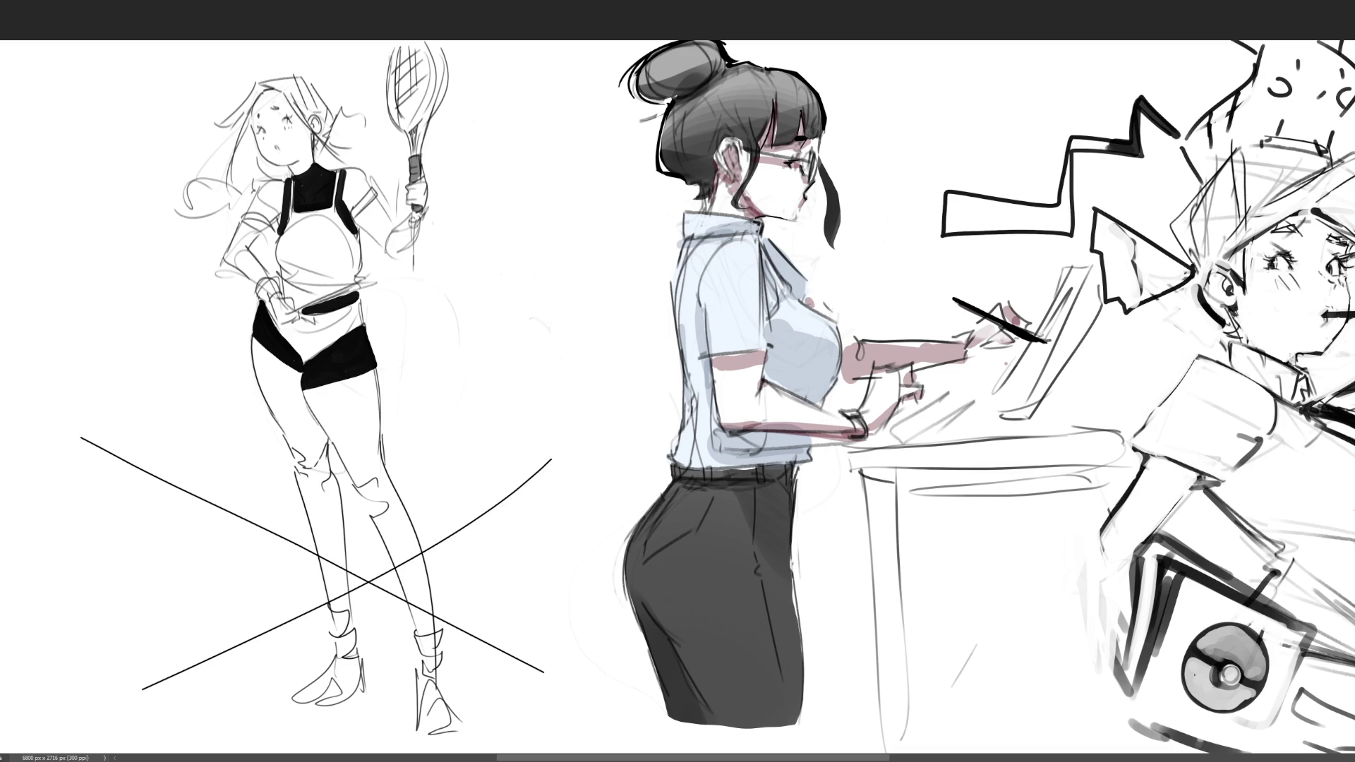
# - Skew the racket figure so its top shifts right, and commit the transform
pyautogui.scroll(-1, 493, 383)
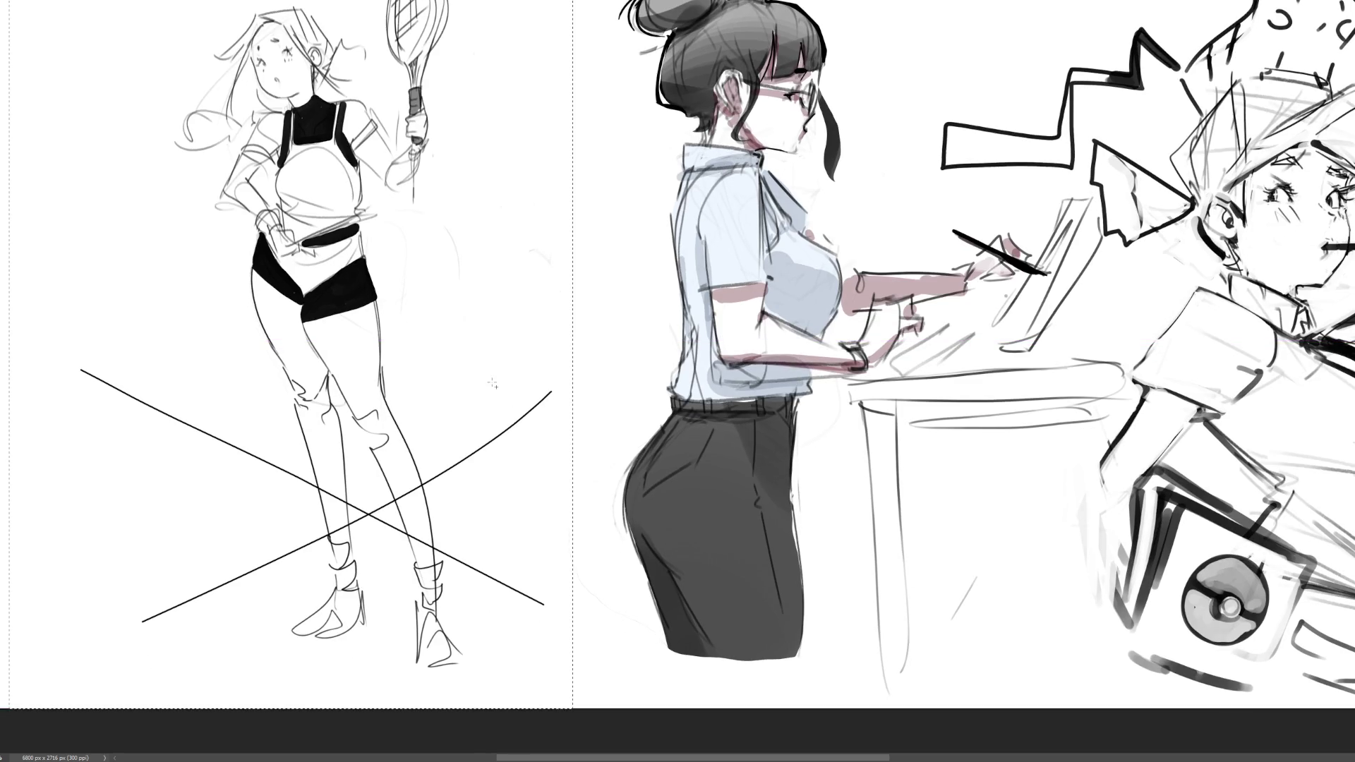
pyautogui.scroll(1, 493, 383)
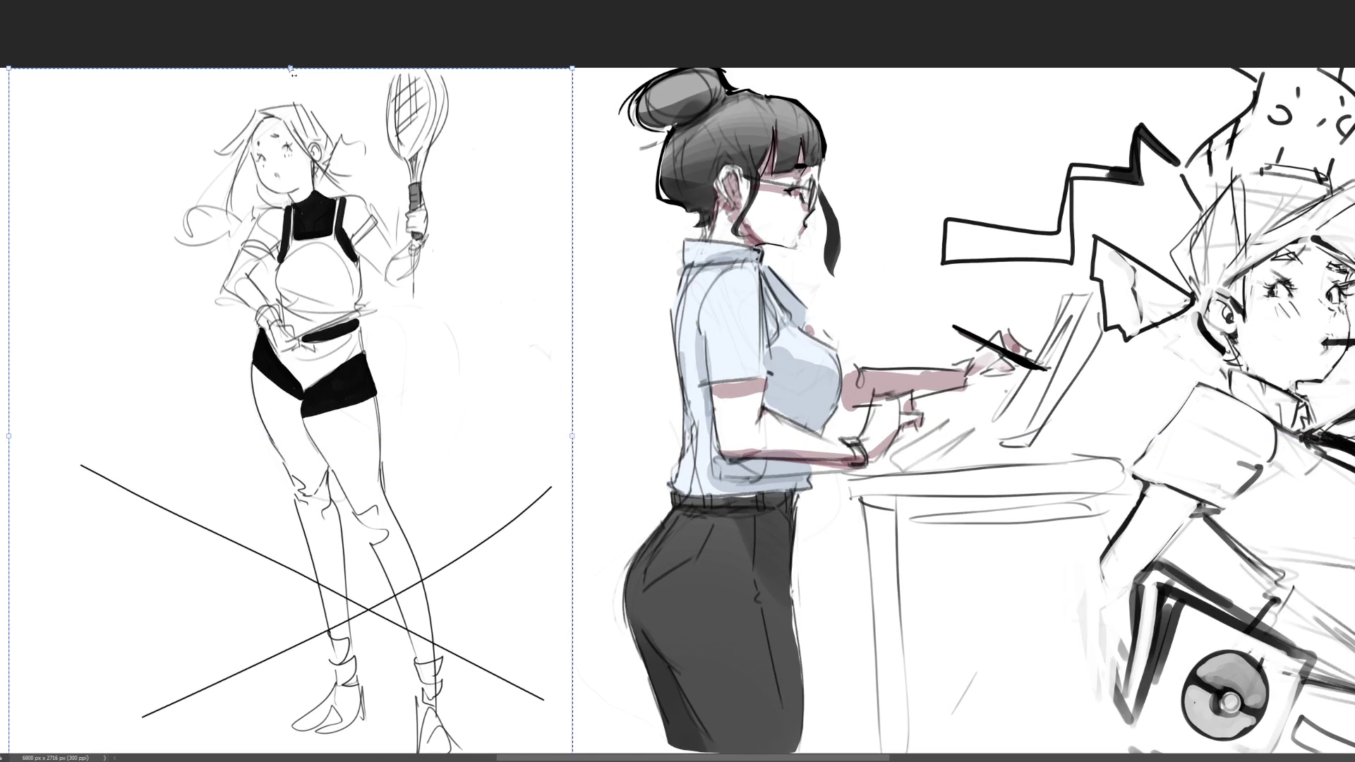
pyautogui.moveTo(291, 68); pyautogui.dragTo(370, 72)
pyautogui.press('Return')
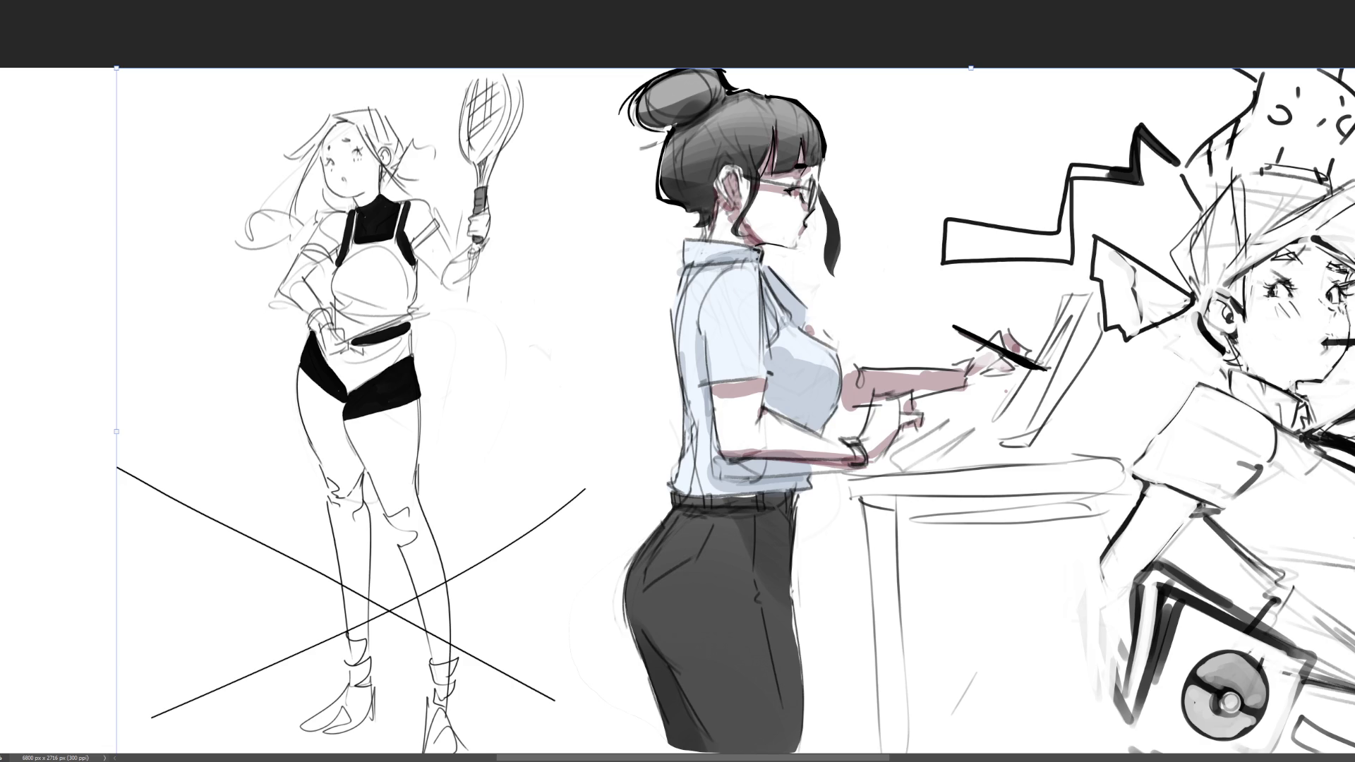
# - Lasso the long crossing lines between the legs, delete them and deselect
pyautogui.press('b')
pyautogui.moveTo(163, 233)
pyautogui.mouseDown()
pyautogui.moveTo(45, 76)
pyautogui.moveTo(32, 276)
pyautogui.moveTo(139, 722)
pyautogui.moveTo(264, 712)
pyautogui.moveTo(329, 665)
pyautogui.moveTo(336, 599)
pyautogui.moveTo(285, 512)
pyautogui.mouseUp()
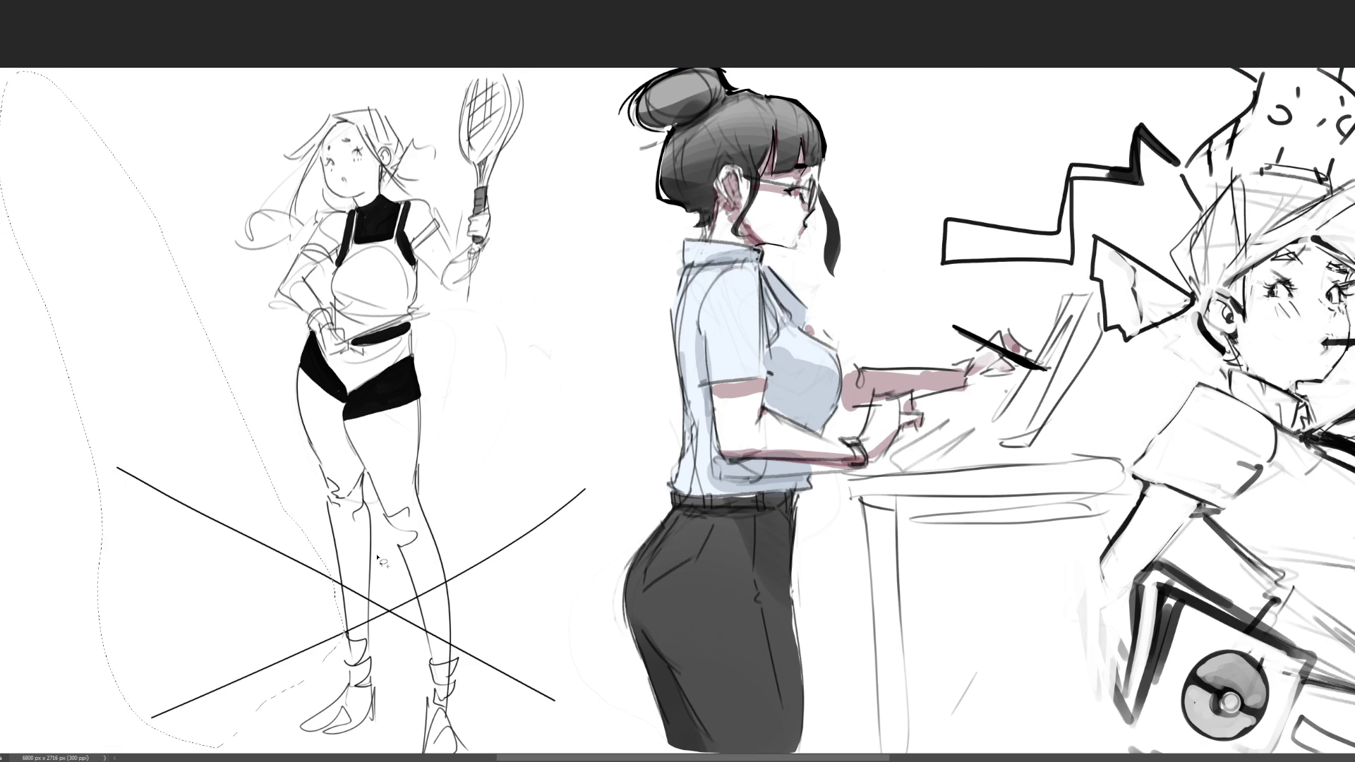
pyautogui.moveTo(380, 587)
pyautogui.mouseDown()
pyautogui.moveTo(385, 639)
pyautogui.moveTo(429, 653)
pyautogui.moveTo(422, 586)
pyautogui.moveTo(445, 653)
pyautogui.moveTo(451, 589)
pyautogui.moveTo(423, 580)
pyautogui.moveTo(469, 660)
pyautogui.moveTo(575, 688)
pyautogui.moveTo(594, 493)
pyautogui.moveTo(471, 565)
pyautogui.moveTo(466, 653)
pyautogui.moveTo(533, 712)
pyautogui.moveTo(509, 702)
pyautogui.mouseUp()
pyautogui.press('Delete')
pyautogui.hotkey('ctrl', 'd')
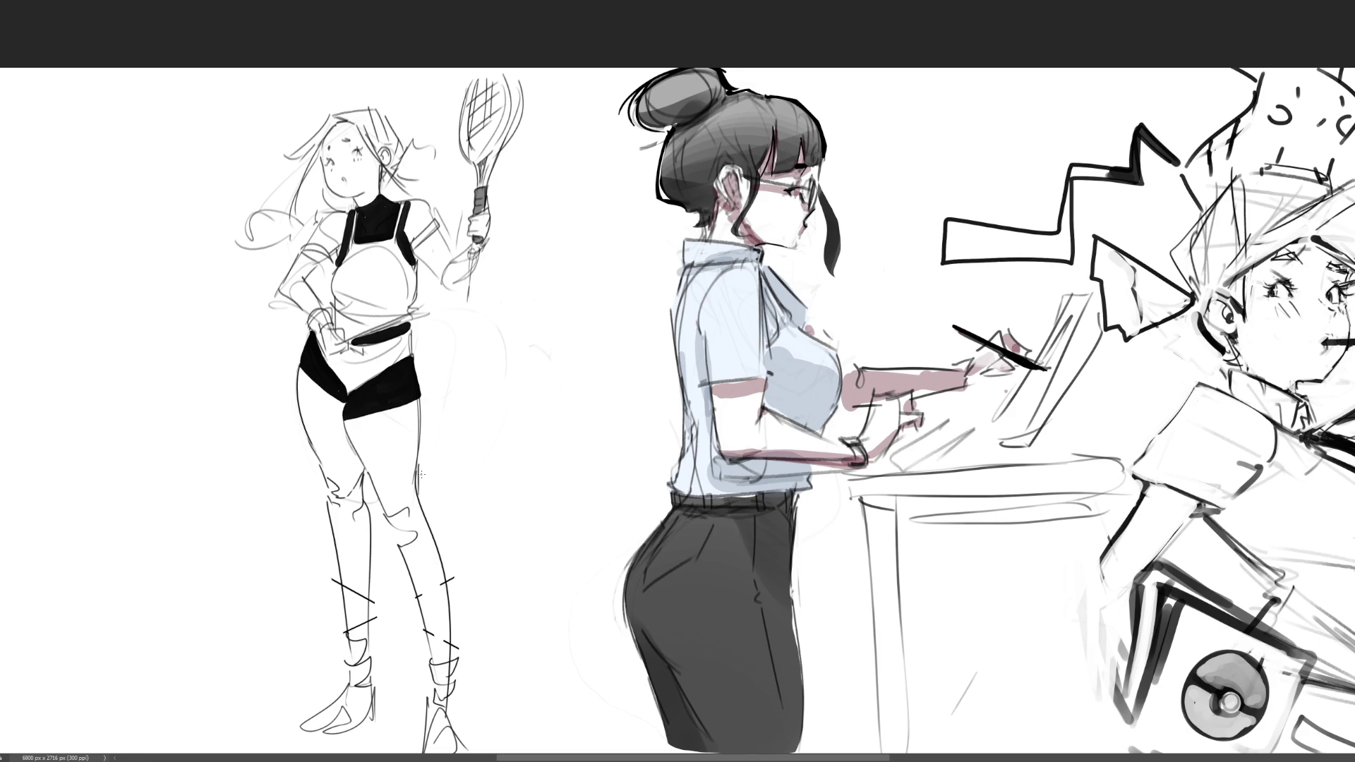
# - Paint a dark boot cuff and thick dark stroke down the shin, redoing the retries
pyautogui.moveTo(421, 468); pyautogui.dragTo(445, 630)
pyautogui.hotkey('ctrl', 'z')
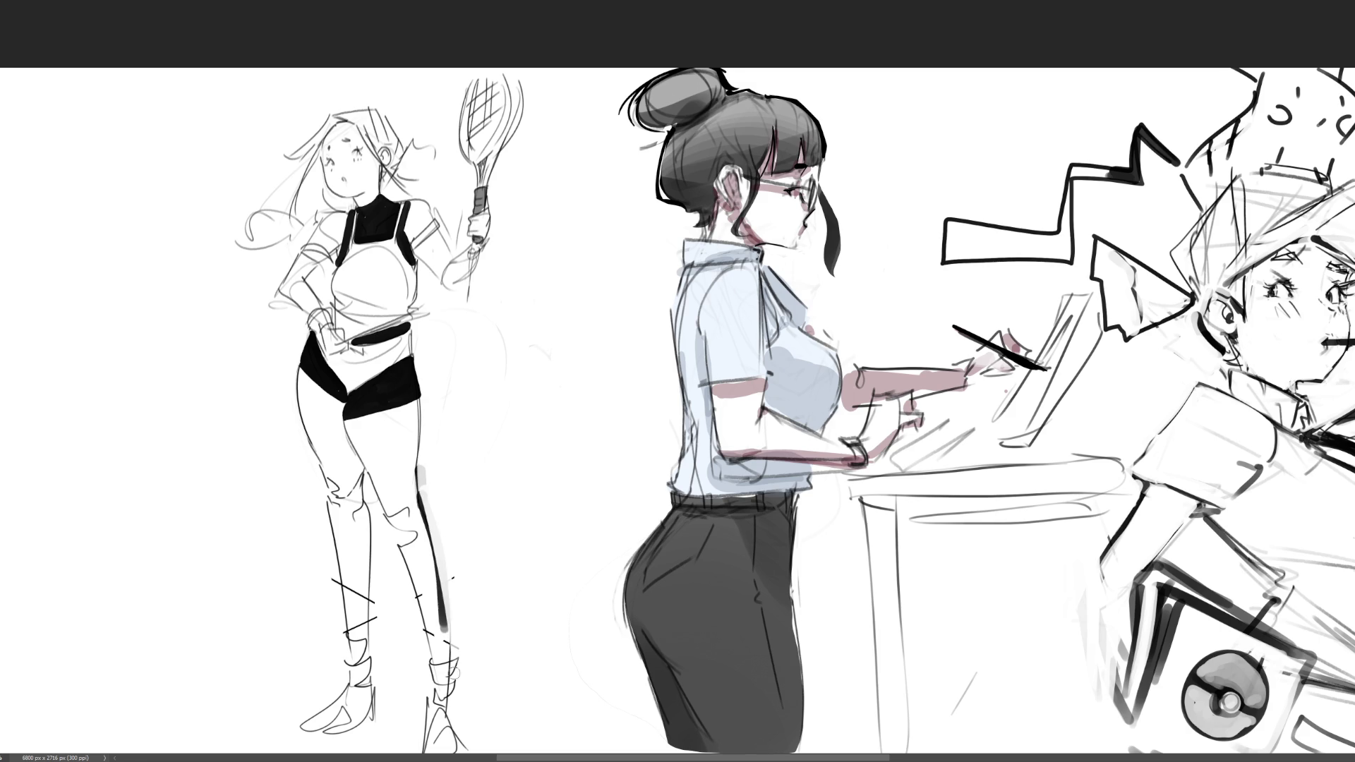
pyautogui.moveTo(451, 644)
pyautogui.mouseDown()
pyautogui.moveTo(423, 660)
pyautogui.moveTo(427, 683)
pyautogui.moveTo(448, 679)
pyautogui.moveTo(443, 664)
pyautogui.moveTo(427, 748)
pyautogui.mouseUp()
pyautogui.moveTo(441, 686)
pyautogui.mouseDown()
pyautogui.moveTo(452, 752)
pyautogui.moveTo(455, 737)
pyautogui.mouseUp()
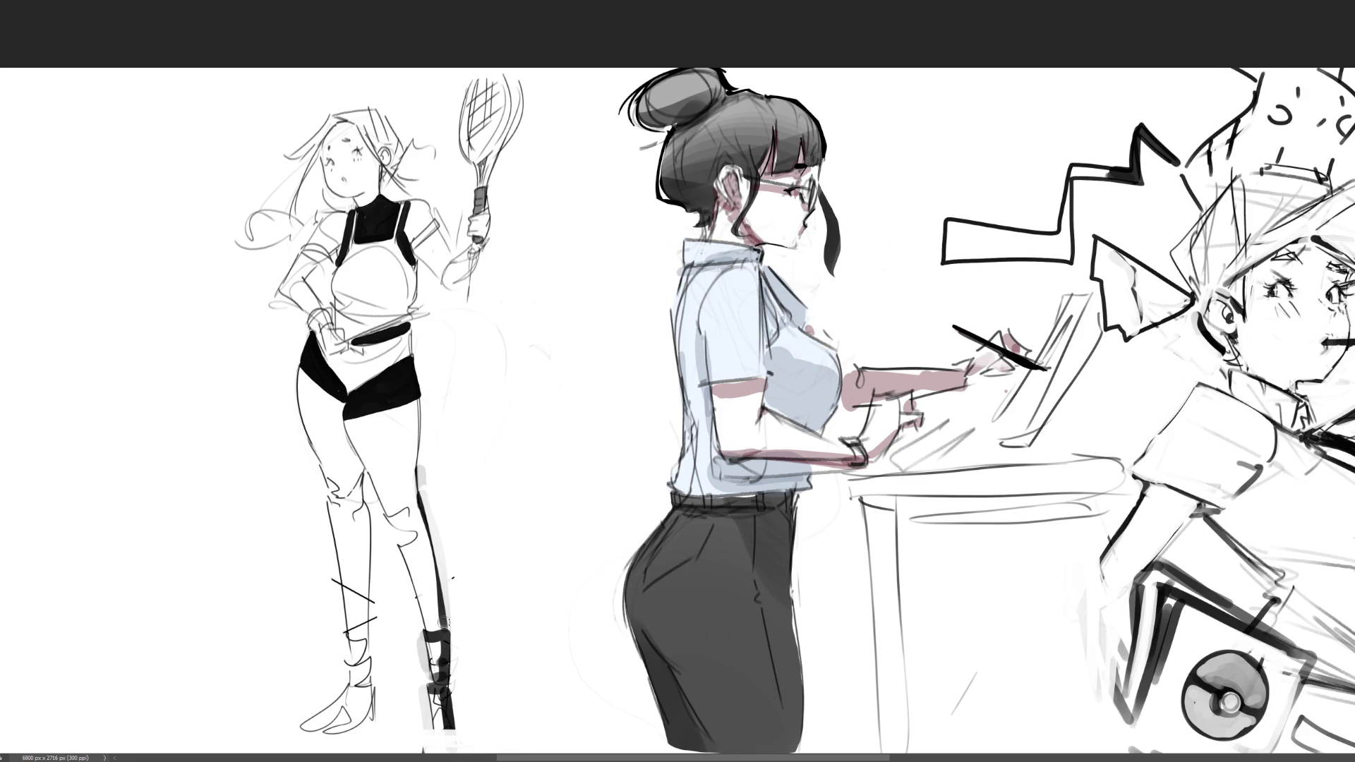
pyautogui.moveTo(327, 505)
pyautogui.mouseDown()
pyautogui.moveTo(353, 639)
pyautogui.moveTo(373, 639)
pyautogui.moveTo(349, 681)
pyautogui.moveTo(381, 695)
pyautogui.moveTo(346, 720)
pyautogui.moveTo(377, 706)
pyautogui.mouseUp()
pyautogui.hotkey('ctrl', 'z')
pyautogui.hotkey('ctrl', 'z')
# - Repaint the boot's curved heel and foot darker, then add soft grey shading beside it
pyautogui.moveTo(370, 652)
pyautogui.mouseDown()
pyautogui.moveTo(381, 711)
pyautogui.moveTo(331, 711)
pyautogui.moveTo(384, 706)
pyautogui.moveTo(363, 709)
pyautogui.moveTo(378, 724)
pyautogui.mouseUp()
pyautogui.moveTo(328, 678)
pyautogui.mouseDown()
pyautogui.moveTo(353, 713)
pyautogui.moveTo(385, 706)
pyautogui.moveTo(346, 717)
pyautogui.moveTo(375, 705)
pyautogui.mouseUp()
pyautogui.moveTo(378, 645); pyautogui.dragTo(381, 706)
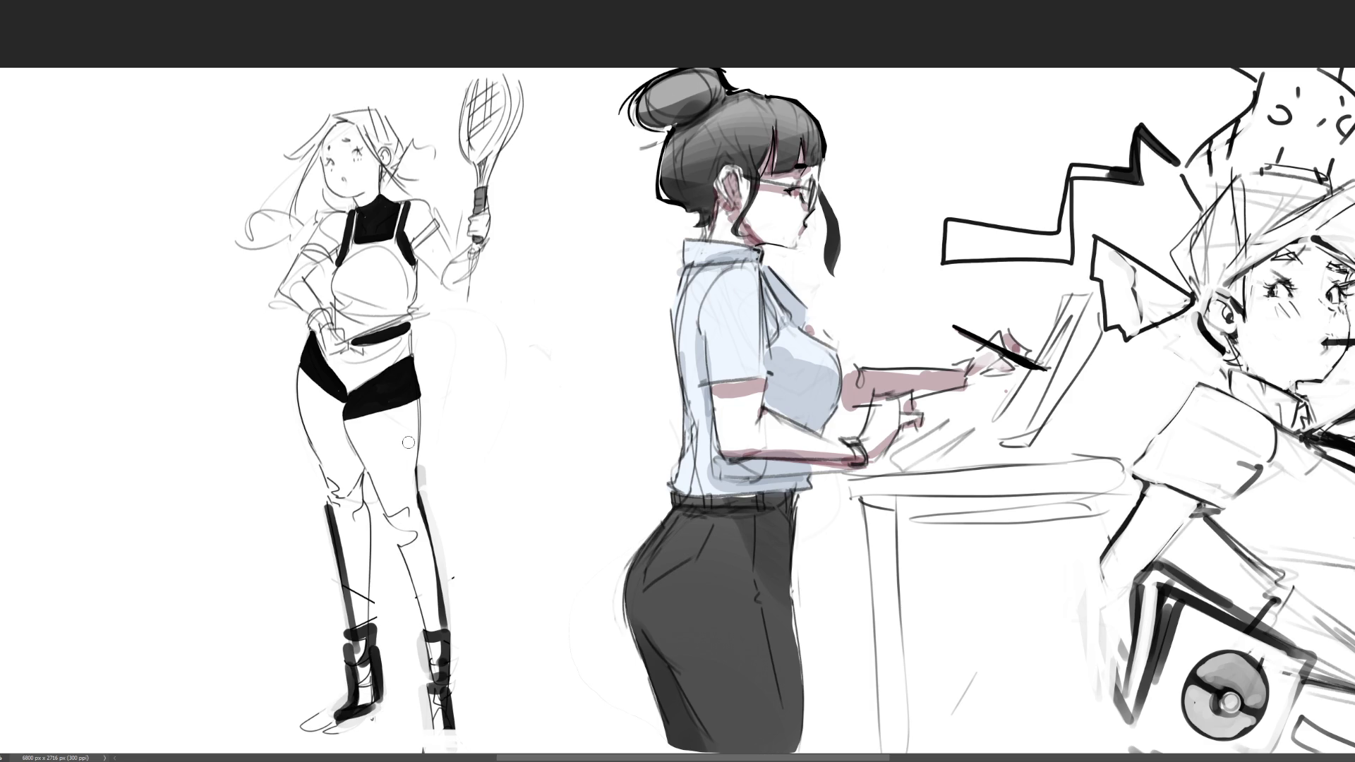
pyautogui.press(']')
pyautogui.press(']')
pyautogui.press(']')
pyautogui.moveTo(328, 699)
pyautogui.mouseDown()
pyautogui.moveTo(342, 716)
pyautogui.moveTo(416, 713)
pyautogui.mouseUp()
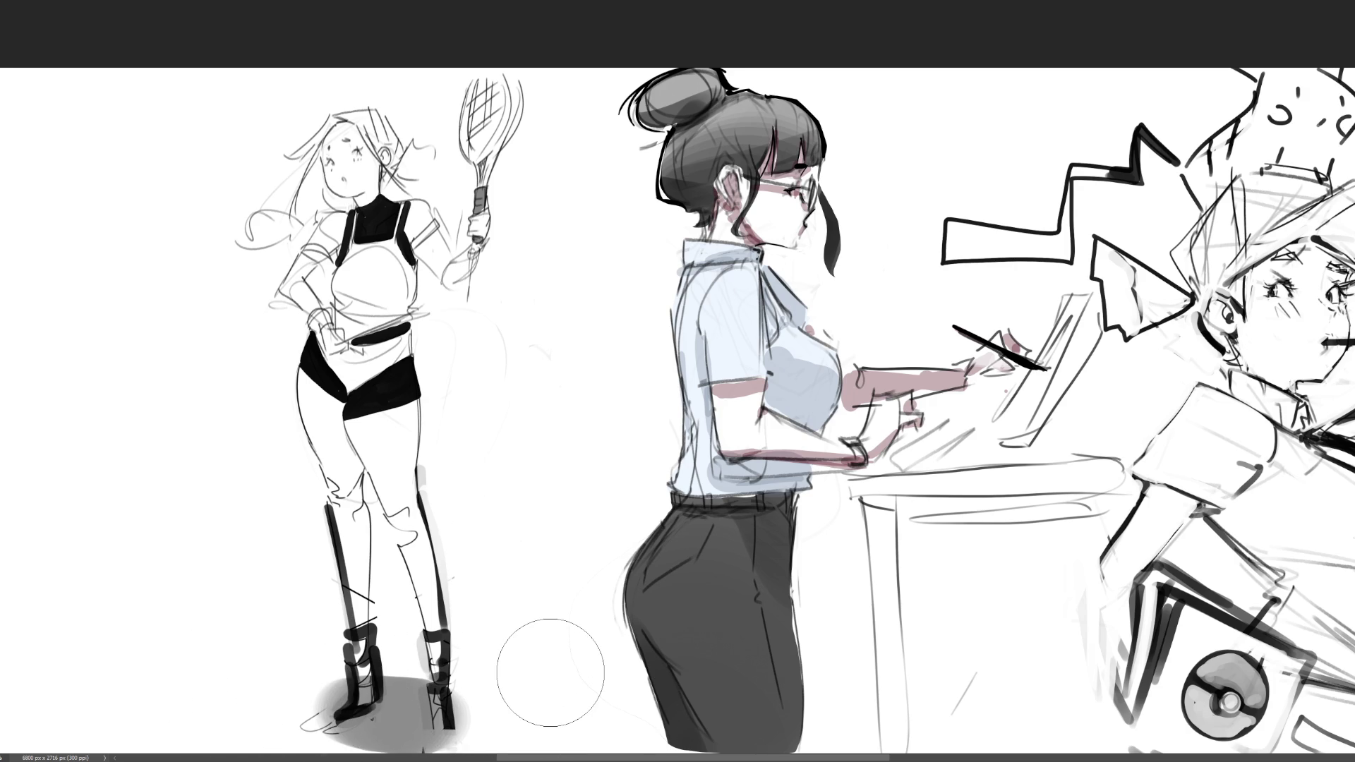
# - With a smaller brush, rework the lower leg shading, boot outline and shorts' bottom edge
pyautogui.press('[')
pyautogui.press('[')
pyautogui.press('[')
pyautogui.moveTo(425, 537); pyautogui.dragTo(435, 603)
pyautogui.moveTo(413, 506); pyautogui.dragTo(449, 685)
pyautogui.moveTo(421, 633); pyautogui.dragTo(438, 658)
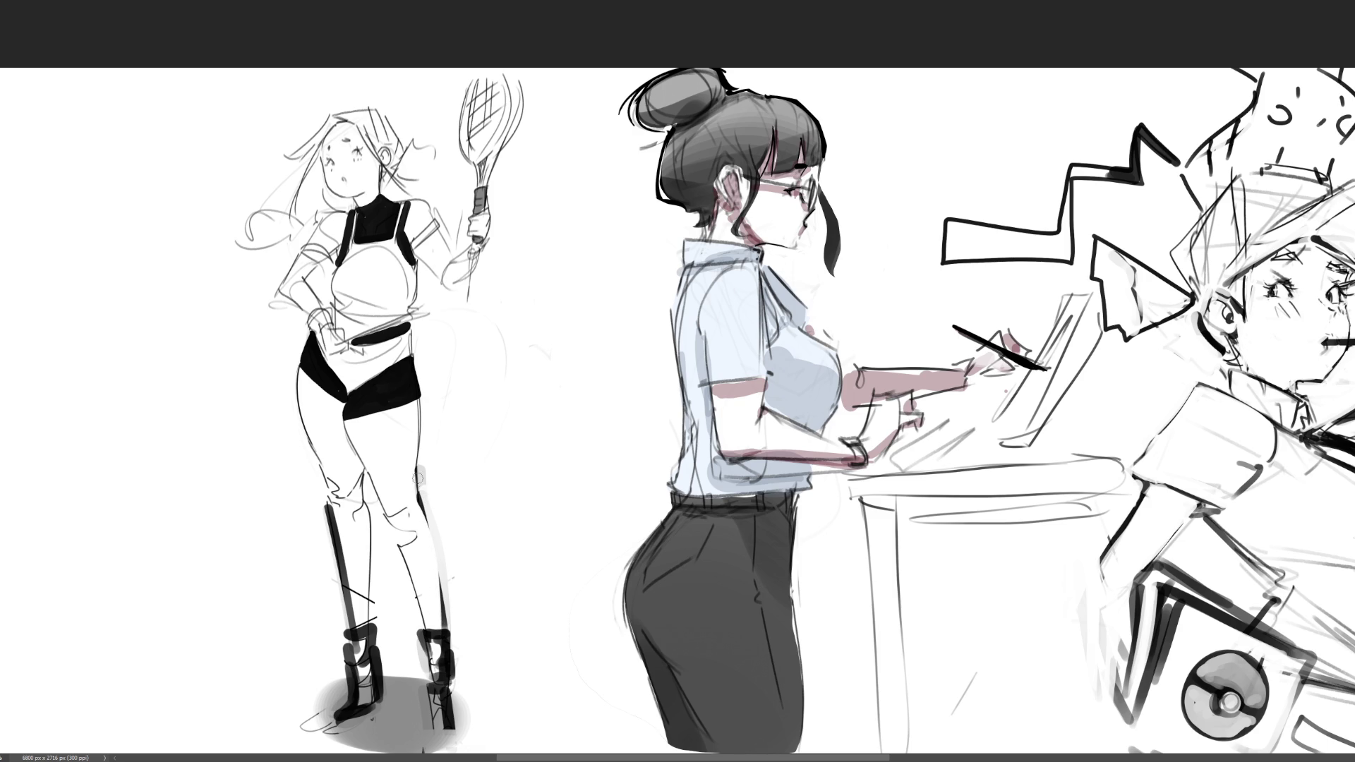
pyautogui.moveTo(411, 449); pyautogui.dragTo(424, 538)
pyautogui.moveTo(352, 412)
pyautogui.mouseDown()
pyautogui.moveTo(426, 395)
pyautogui.moveTo(385, 486)
pyautogui.mouseUp()
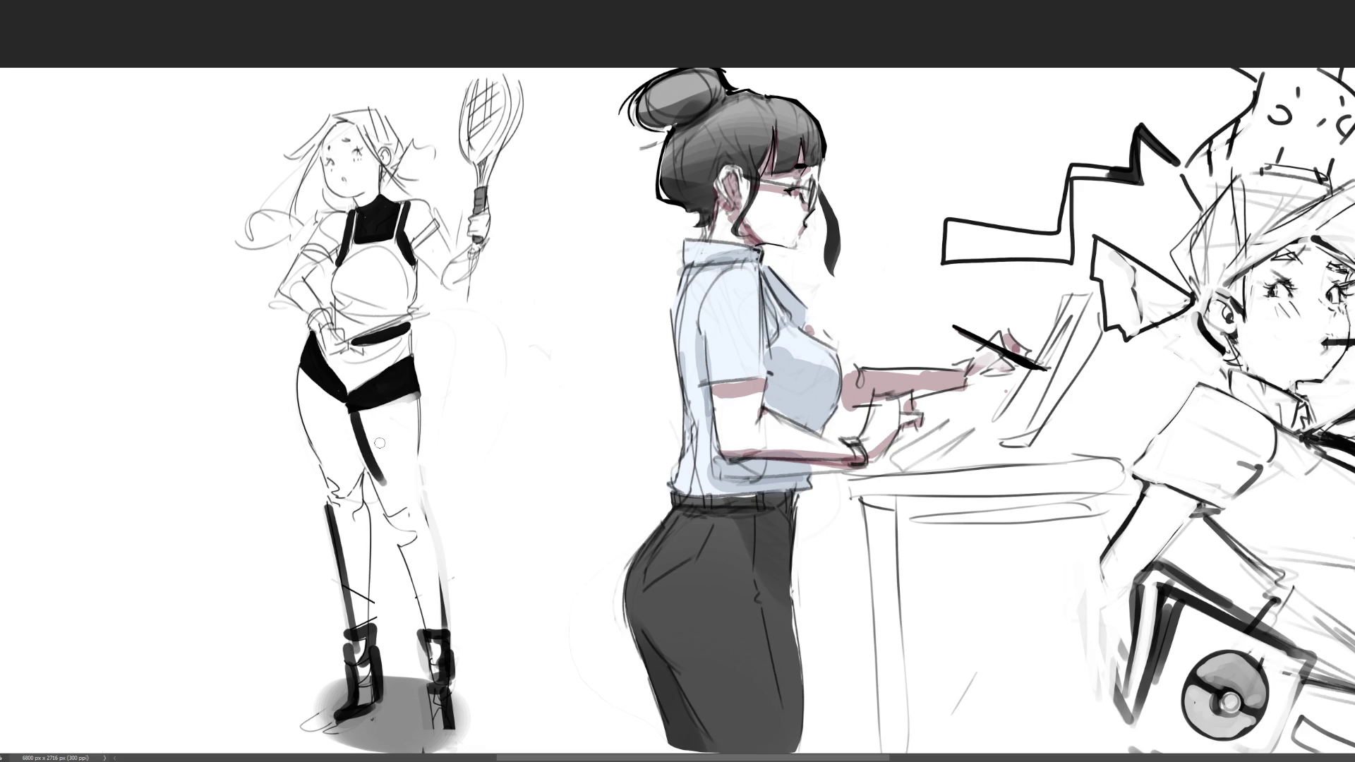
# - Remove the heavy dark leg strokes and soften the boot top with grey shading
pyautogui.hotkey('ctrl', 'z')
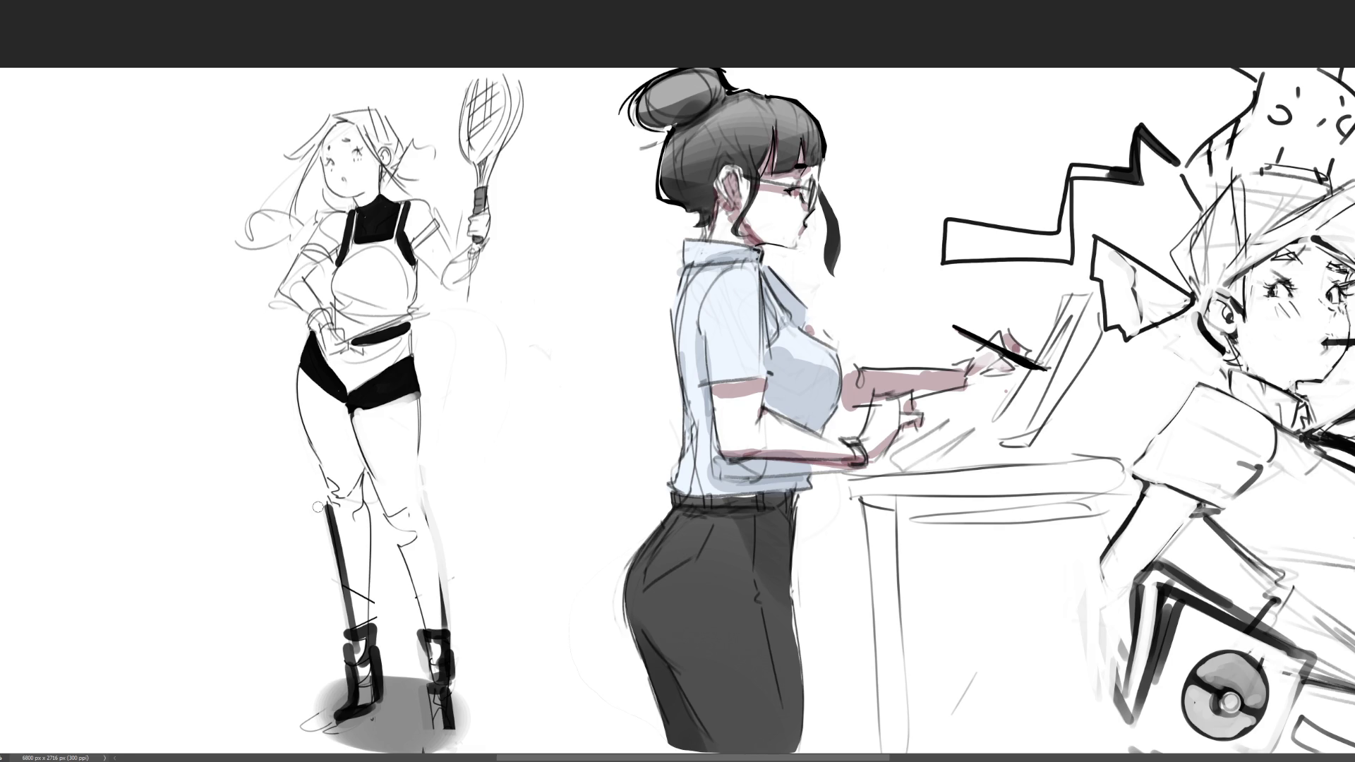
pyautogui.hotkey('ctrl', 'z')
pyautogui.hotkey('ctrl', 'z')
pyautogui.hotkey('ctrl', 'z')
pyautogui.hotkey('ctrl', 'z')
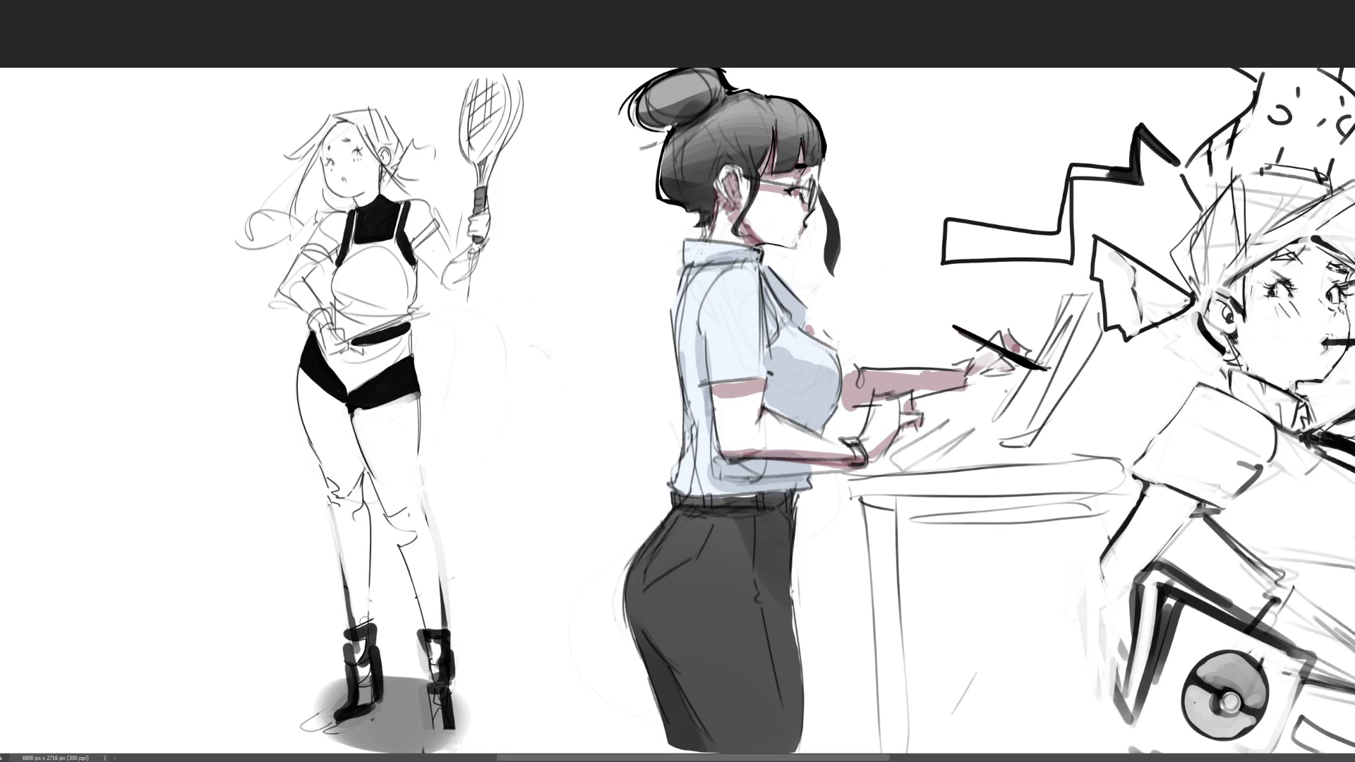
pyautogui.hotkey('ctrl', 'z')
pyautogui.moveTo(328, 510); pyautogui.dragTo(353, 629)
pyautogui.hotkey('ctrl', 'z')
pyautogui.hotkey('ctrl', 'z')
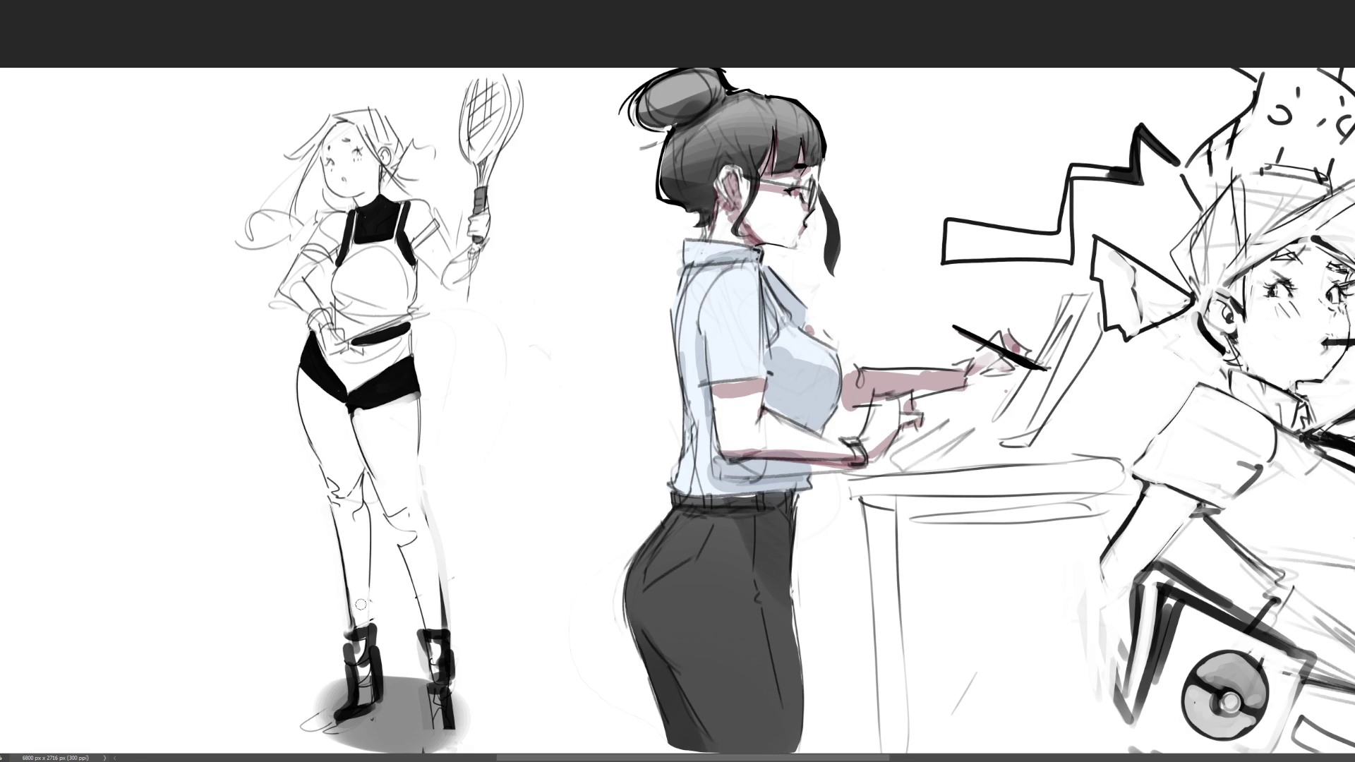
pyautogui.moveTo(371, 615)
pyautogui.mouseDown()
pyautogui.moveTo(341, 653)
pyautogui.moveTo(347, 678)
pyautogui.moveTo(352, 628)
pyautogui.mouseUp()
pyautogui.hotkey('ctrl', '-')
pyautogui.hotkey('ctrl', '-')
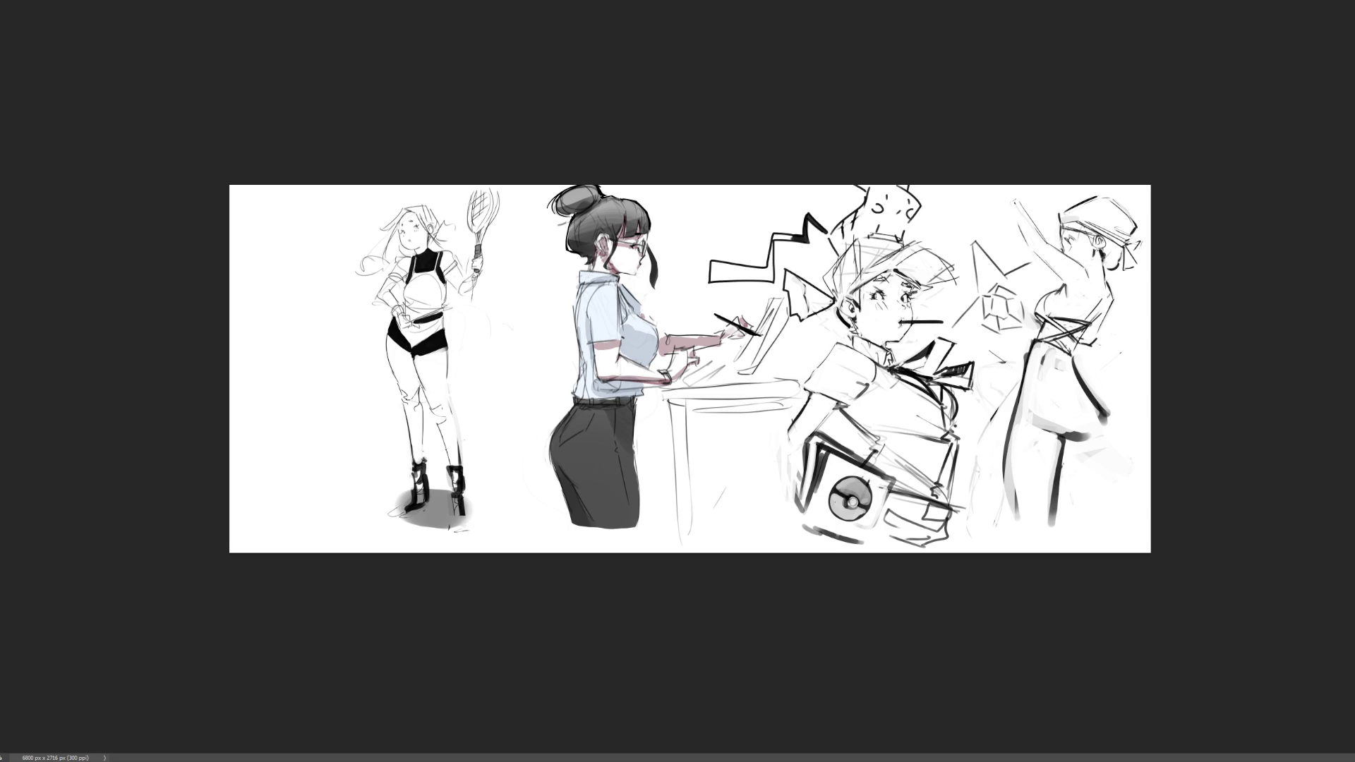
# - Zoom in on the rightmost figure, darken its waist line and deselect
pyautogui.hotkey('ctrl', '+')
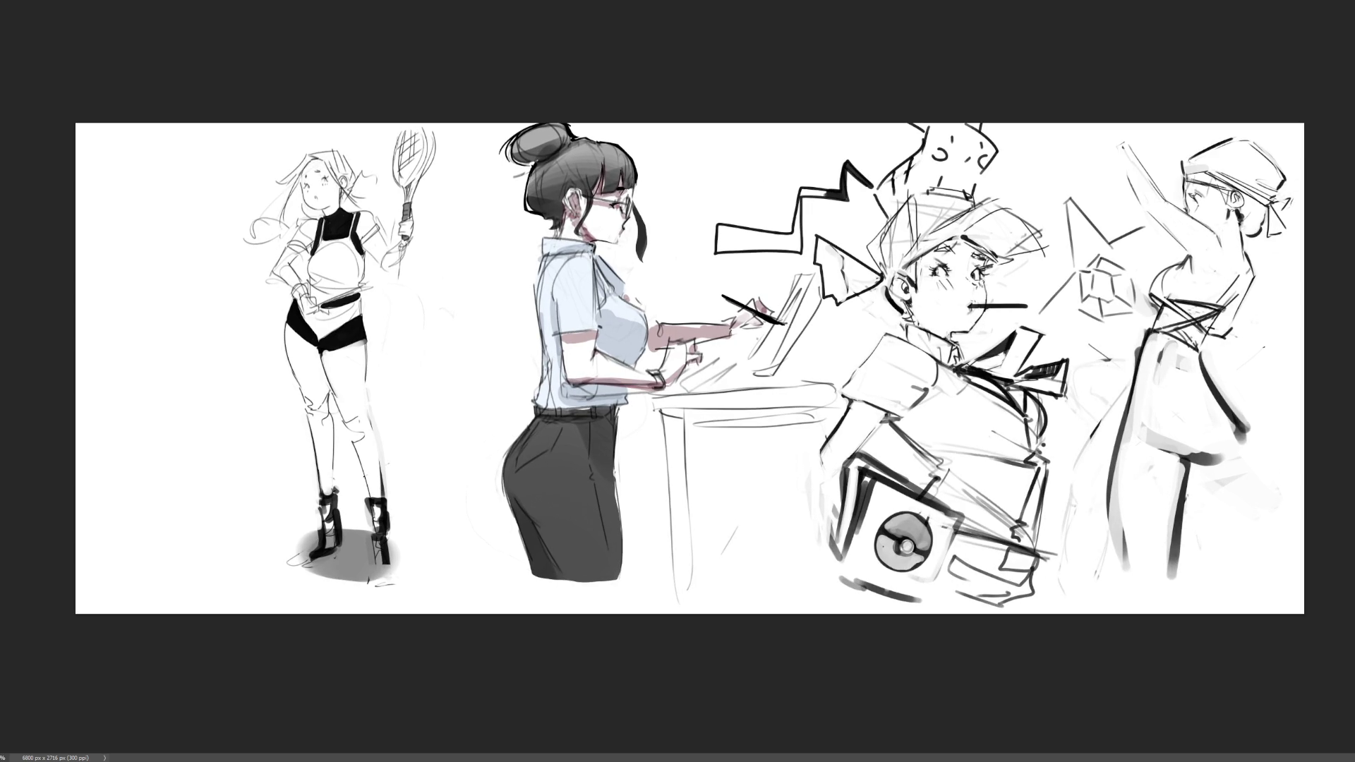
pyautogui.hotkey('ctrl', '+')
pyautogui.hscroll(3, 678, 382)
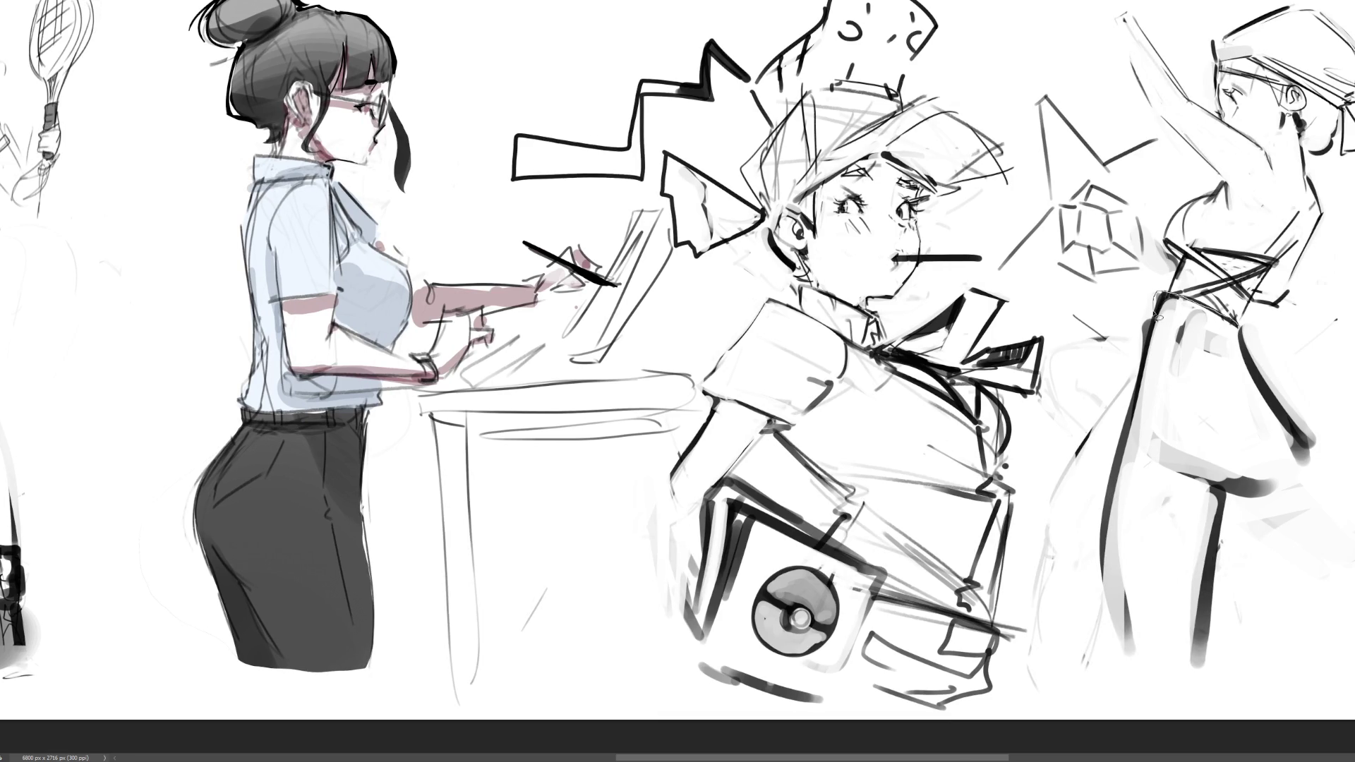
pyautogui.moveTo(1168, 297)
pyautogui.mouseDown()
pyautogui.moveTo(1238, 324)
pyautogui.moveTo(1150, 348)
pyautogui.moveTo(1110, 518)
pyautogui.moveTo(1128, 632)
pyautogui.moveTo(1186, 671)
pyautogui.moveTo(1227, 505)
pyautogui.moveTo(1285, 480)
pyautogui.moveTo(1308, 442)
pyautogui.moveTo(1255, 382)
pyautogui.moveTo(1233, 324)
pyautogui.mouseUp()
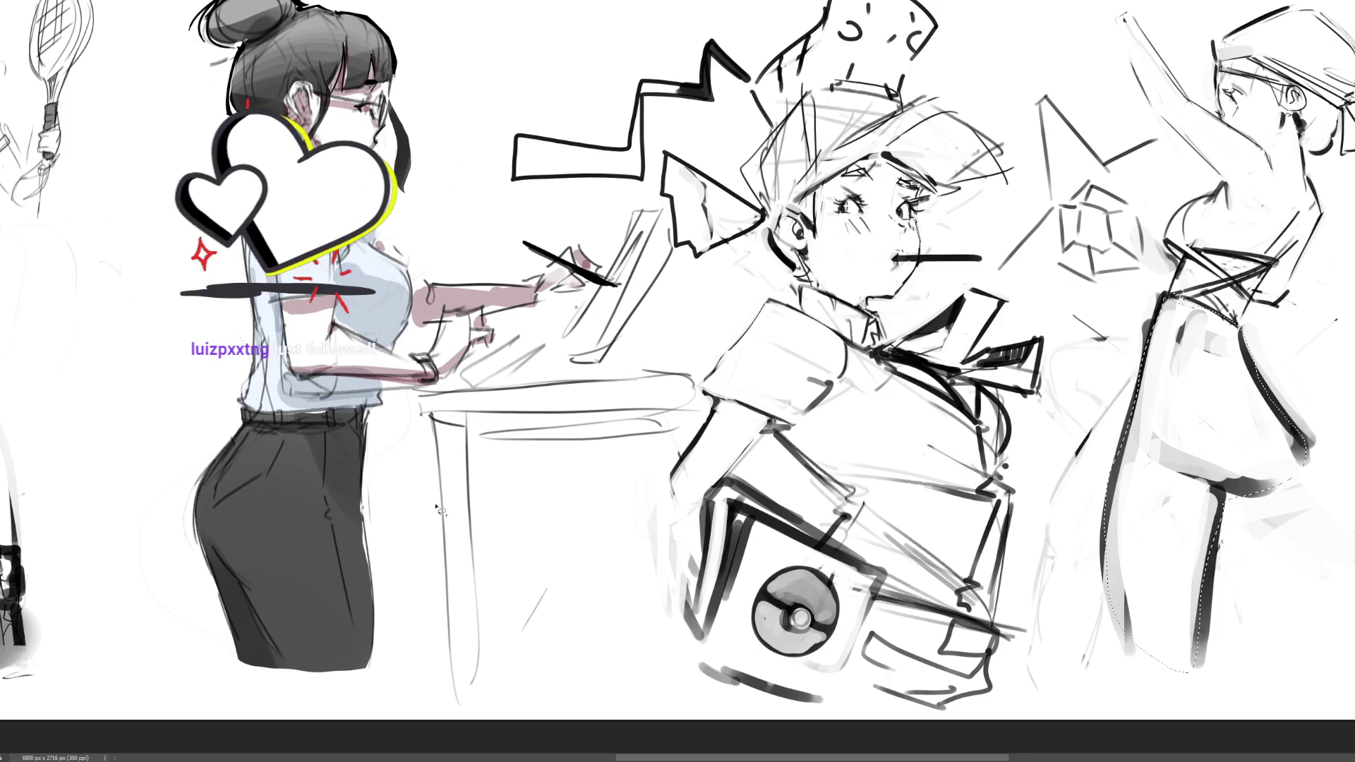
pyautogui.hotkey('ctrl', 'd')
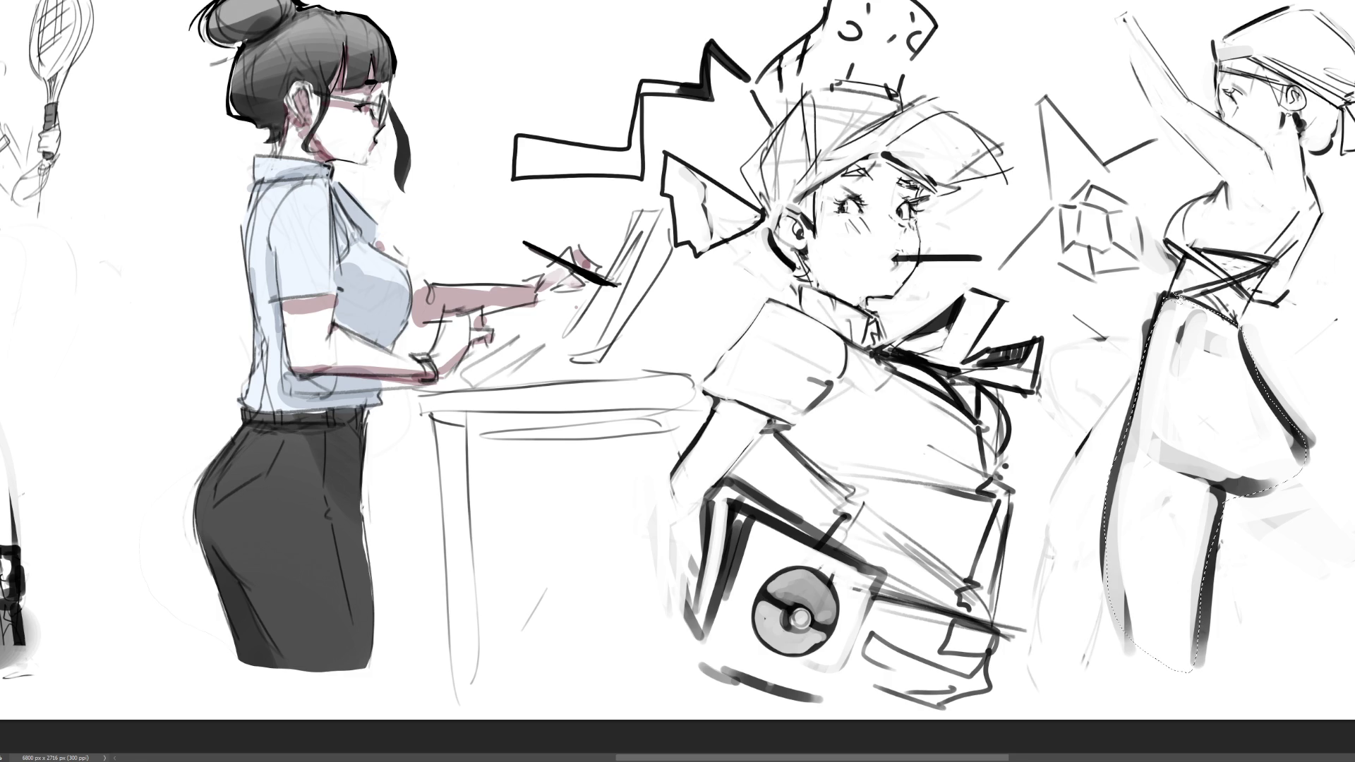
# - Extend the lasso selection over the right figure's legs, fill the trousers dark grey, then deselect
pyautogui.moveTo(1213, 491)
pyautogui.mouseDown()
pyautogui.moveTo(1338, 639)
pyautogui.moveTo(1300, 466)
pyautogui.mouseUp()
pyautogui.moveTo(1232, 579)
pyautogui.mouseDown()
pyautogui.moveTo(1222, 489)
pyautogui.moveTo(1227, 515)
pyautogui.mouseUp()
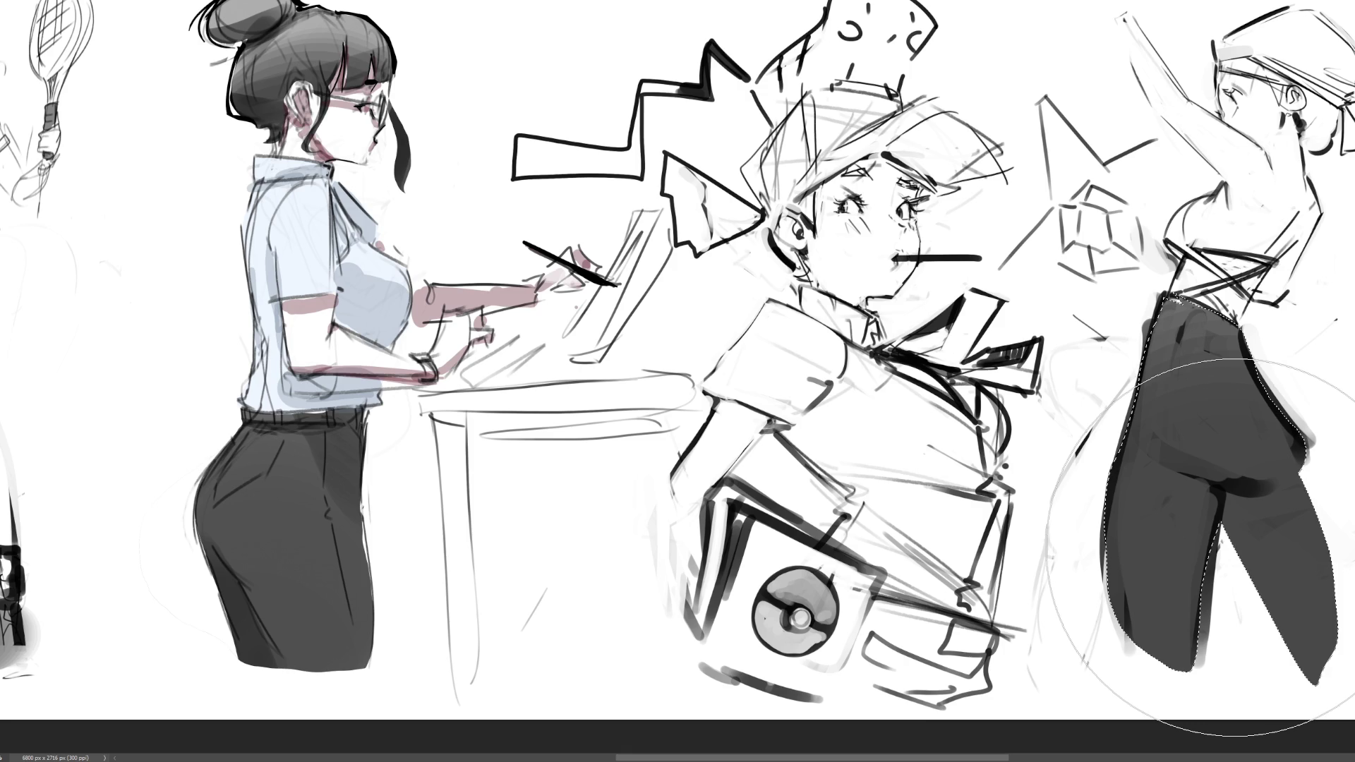
pyautogui.hotkey('ctrl', 'd')
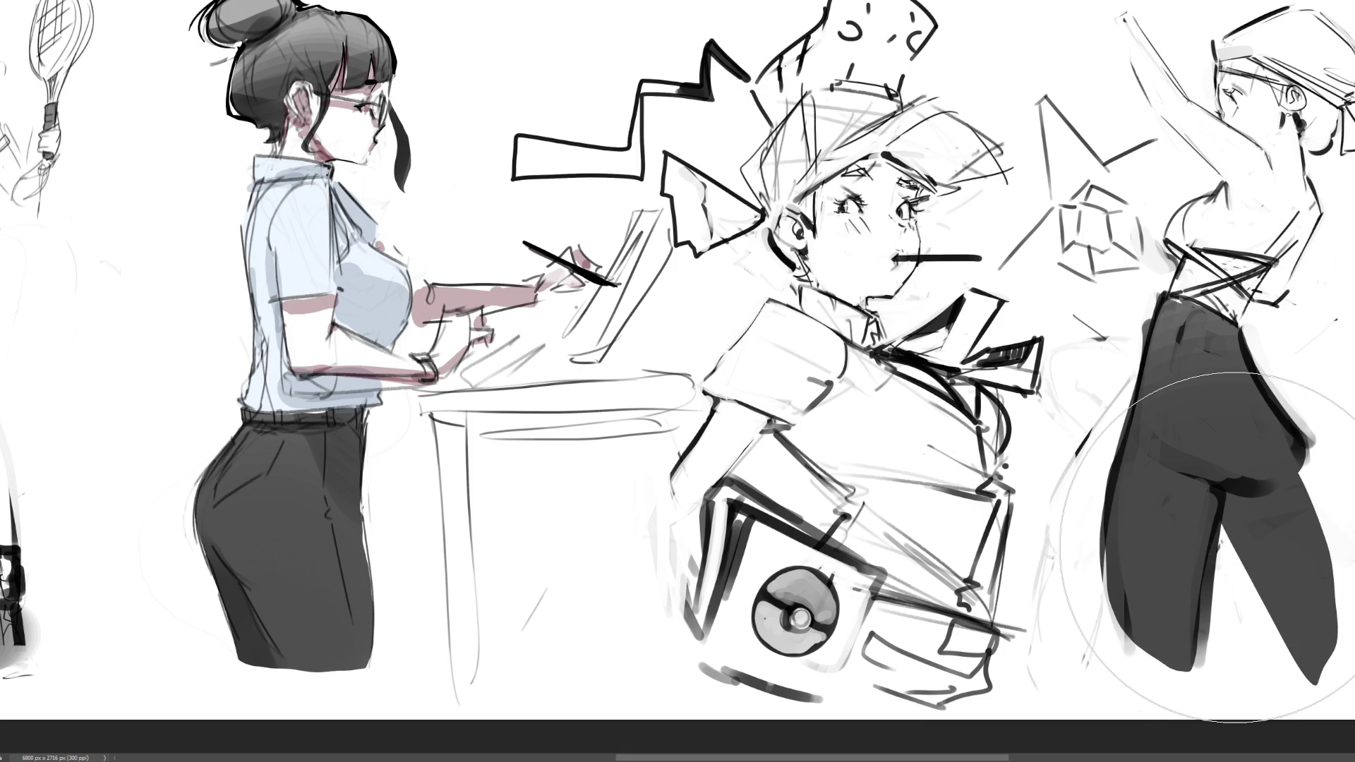
# - With a smaller brush, clean a stray smudge, blend the trouser edges and darken the waist and leg gap
pyautogui.press('b')
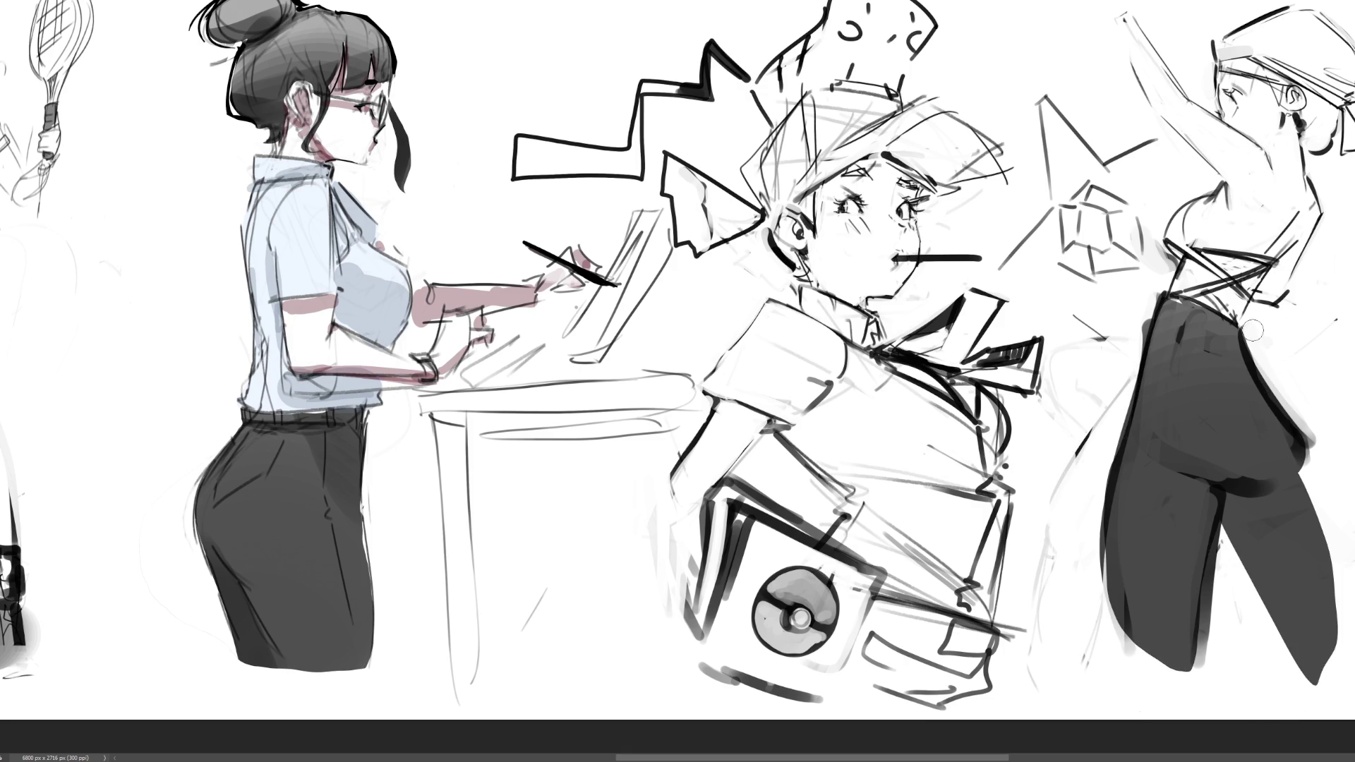
pyautogui.moveTo(1298, 417)
pyautogui.mouseDown()
pyautogui.moveTo(1309, 449)
pyautogui.moveTo(1318, 417)
pyautogui.mouseUp()
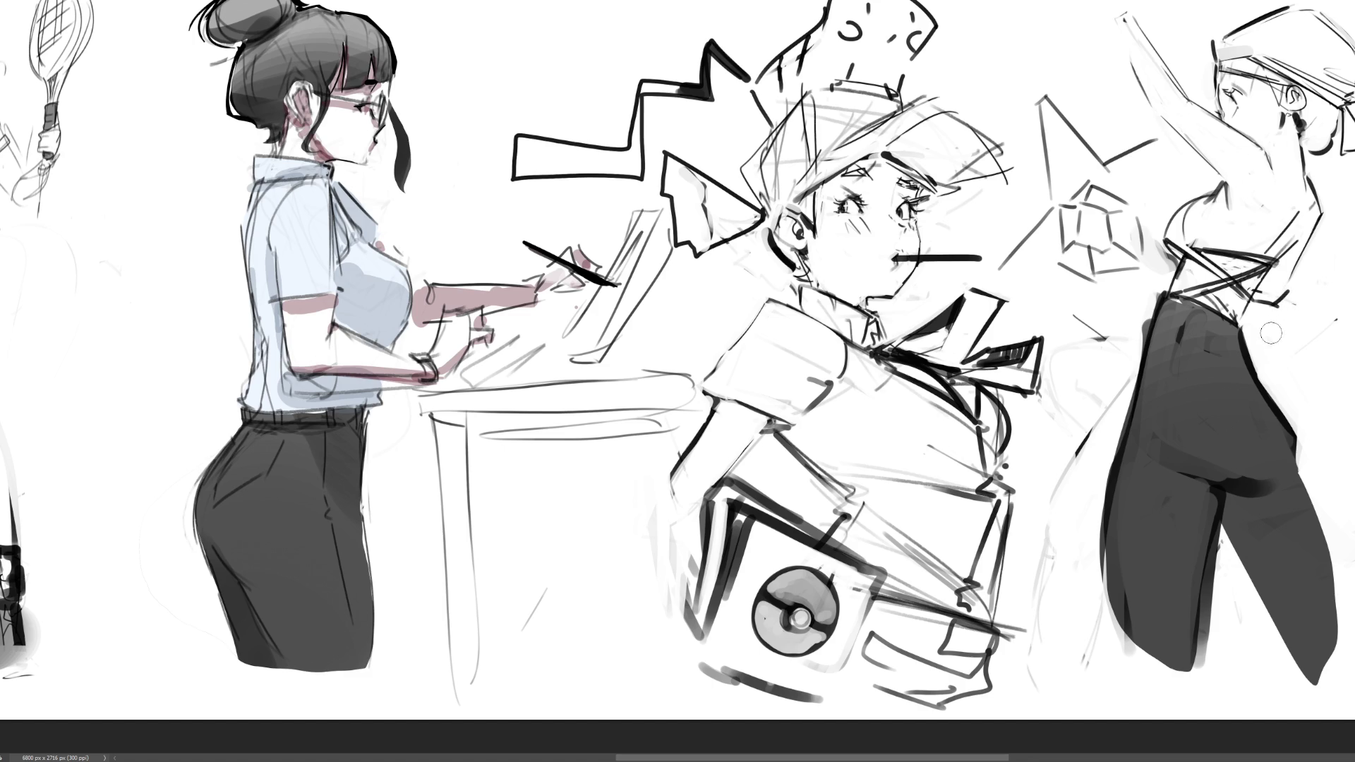
pyautogui.moveTo(1138, 311); pyautogui.dragTo(1131, 374)
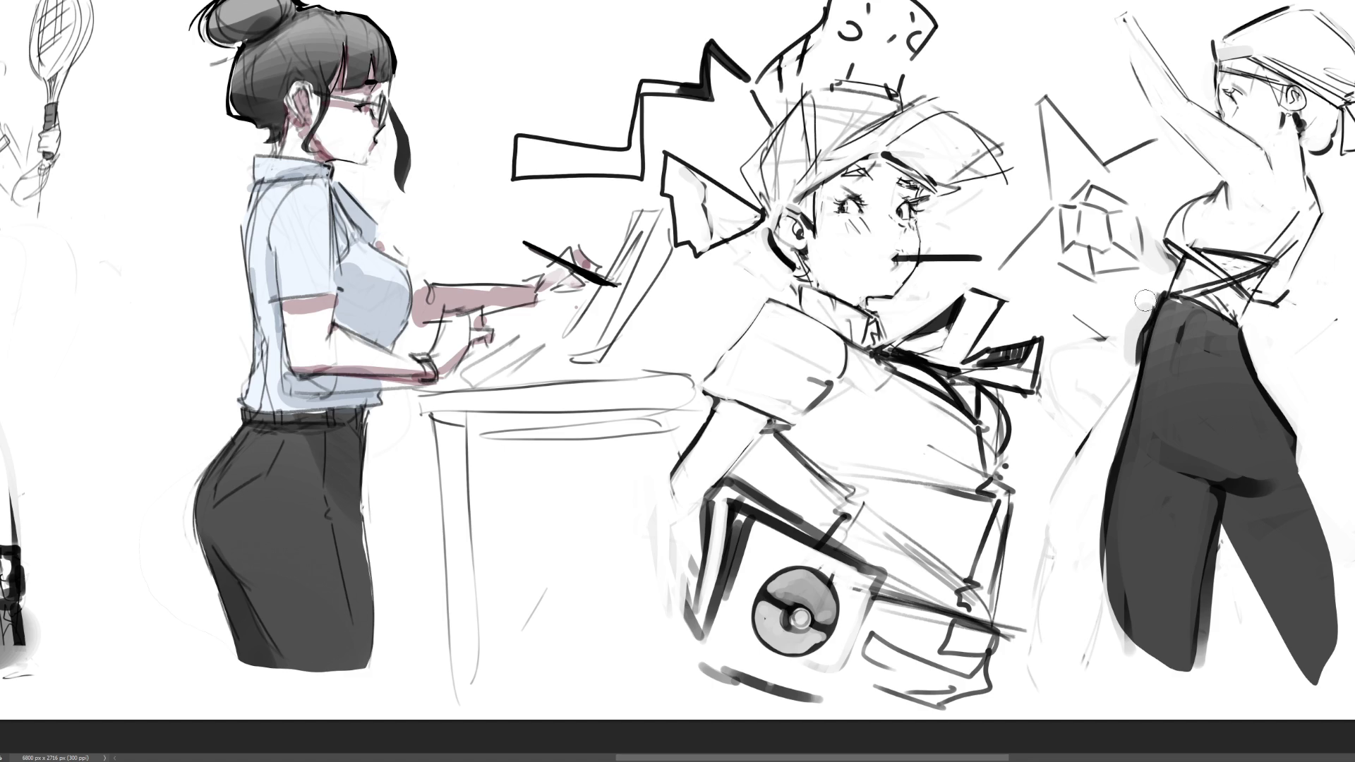
pyautogui.moveTo(1148, 300); pyautogui.dragTo(1133, 374)
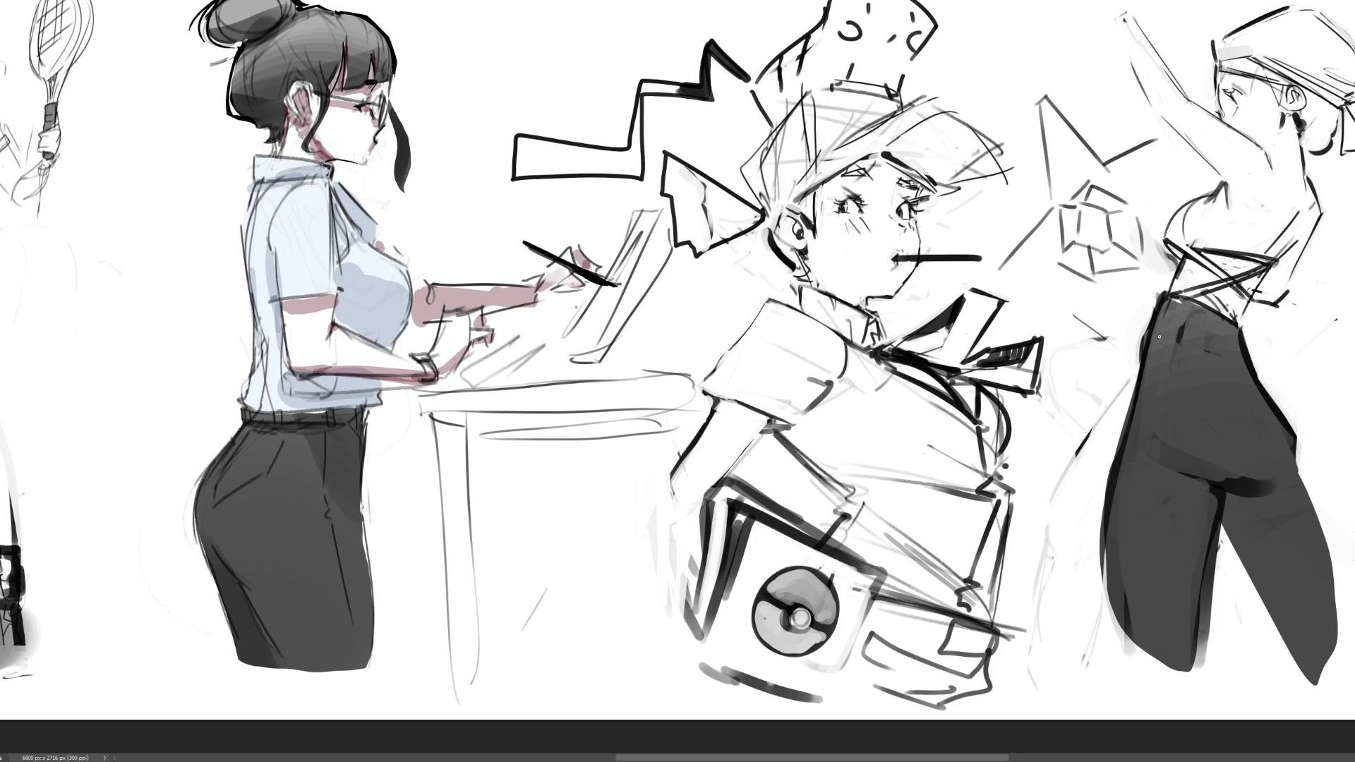
pyautogui.moveTo(1155, 354)
pyautogui.mouseDown()
pyautogui.moveTo(1122, 508)
pyautogui.moveTo(1134, 628)
pyautogui.mouseUp()
pyautogui.moveTo(1237, 293)
pyautogui.mouseDown()
pyautogui.moveTo(1228, 352)
pyautogui.moveTo(1246, 409)
pyautogui.mouseUp()
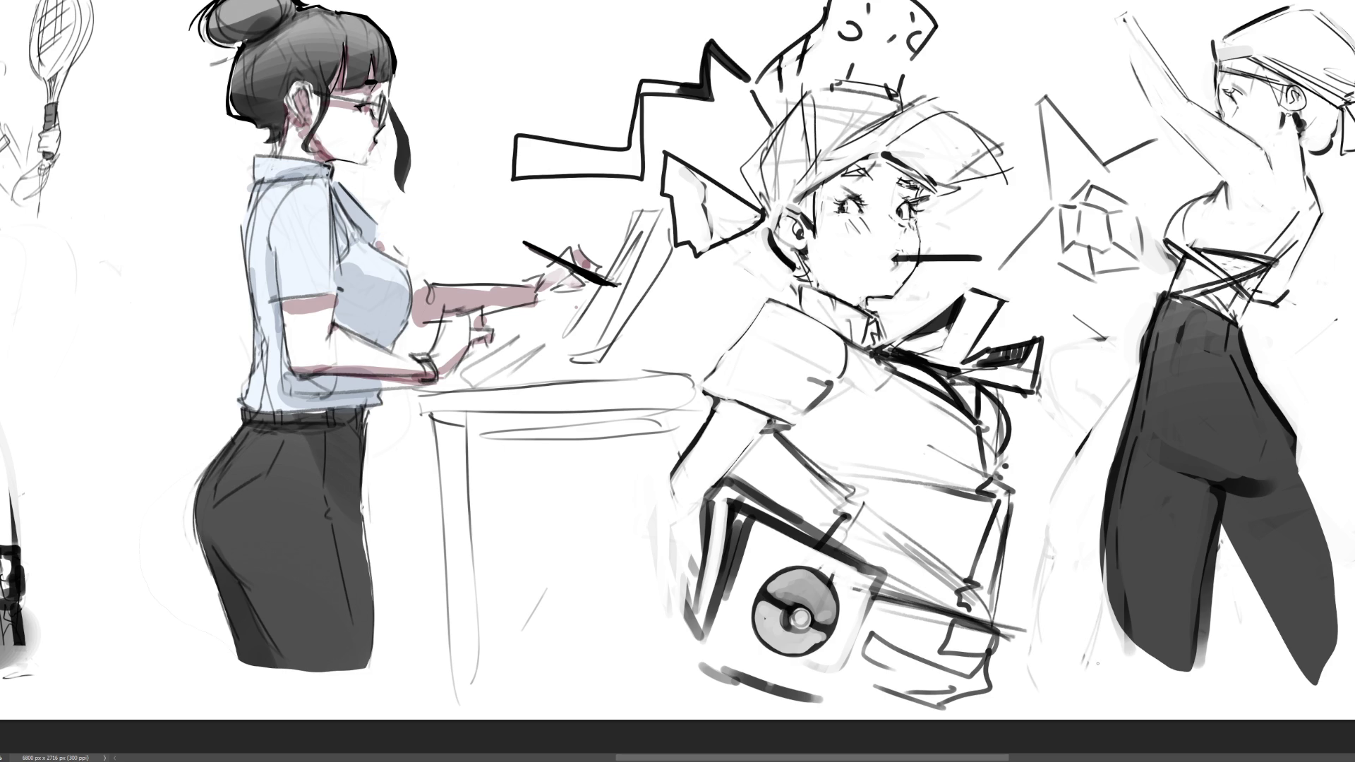
pyautogui.moveTo(1241, 508)
pyautogui.mouseDown()
pyautogui.moveTo(1230, 531)
pyautogui.moveTo(1302, 635)
pyautogui.mouseUp()
pyautogui.hscroll(-3, 678, 382)
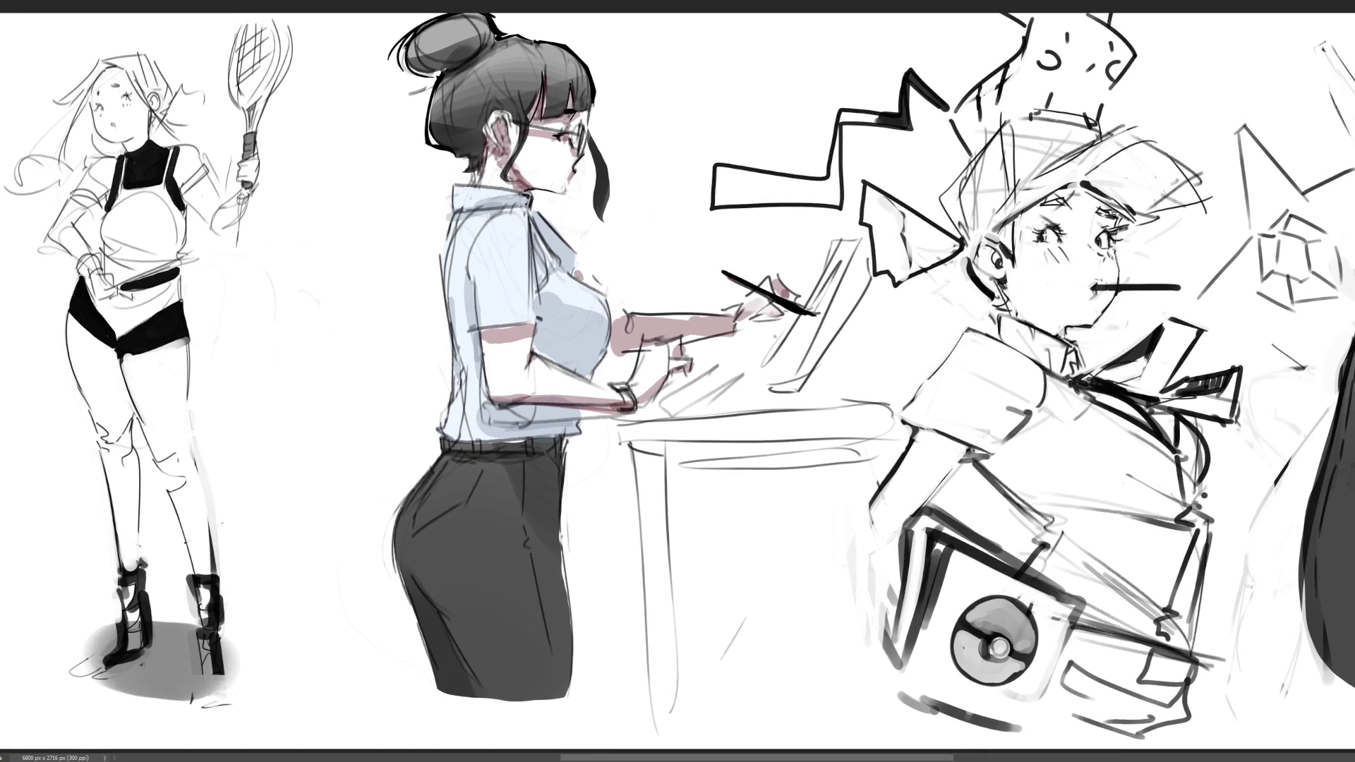
# - Outline the fingers of the office woman's stylus hand
pyautogui.hscroll(2, 678, 381)
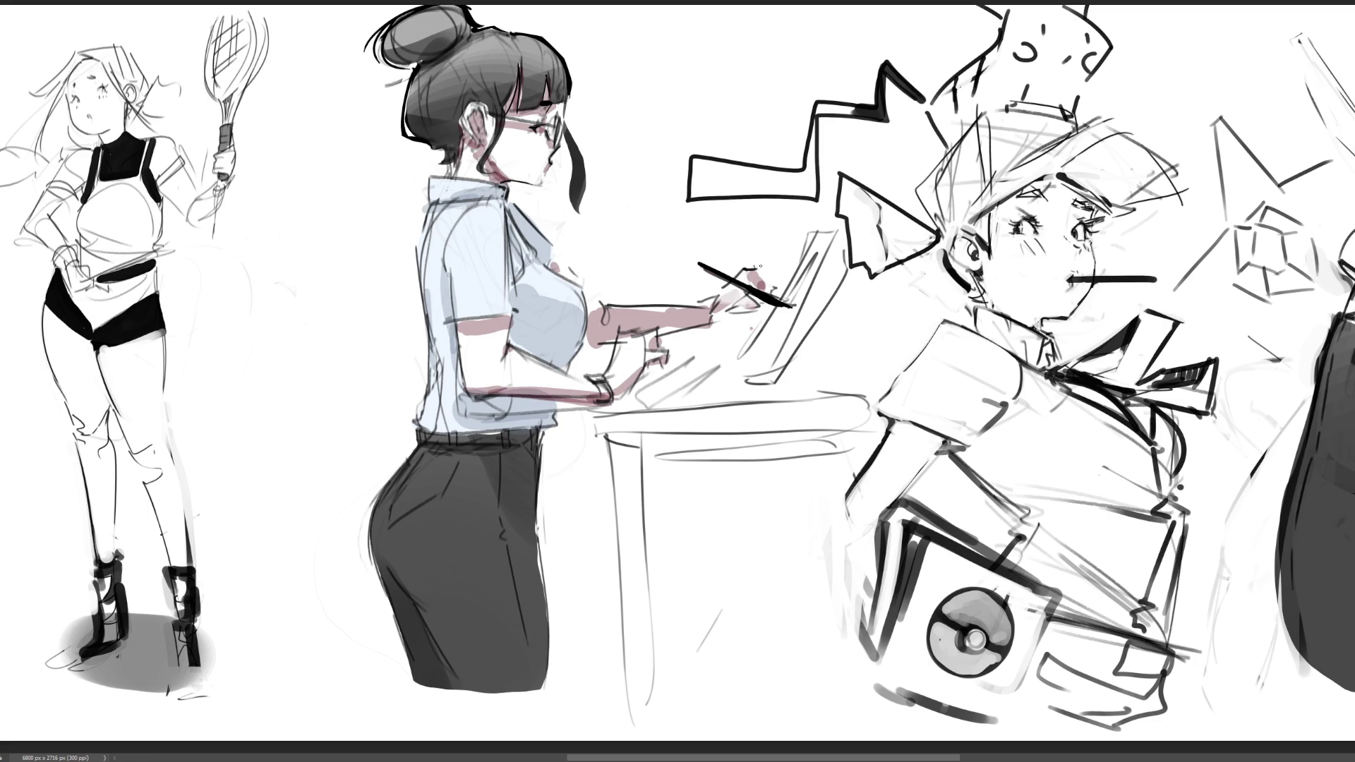
pyautogui.moveTo(734, 281)
pyautogui.mouseDown()
pyautogui.moveTo(748, 269)
pyautogui.moveTo(777, 293)
pyautogui.mouseUp()
pyautogui.moveTo(745, 278)
pyautogui.mouseDown()
pyautogui.moveTo(784, 290)
pyautogui.moveTo(722, 291)
pyautogui.moveTo(703, 324)
pyautogui.moveTo(773, 307)
pyautogui.moveTo(769, 294)
pyautogui.mouseUp()
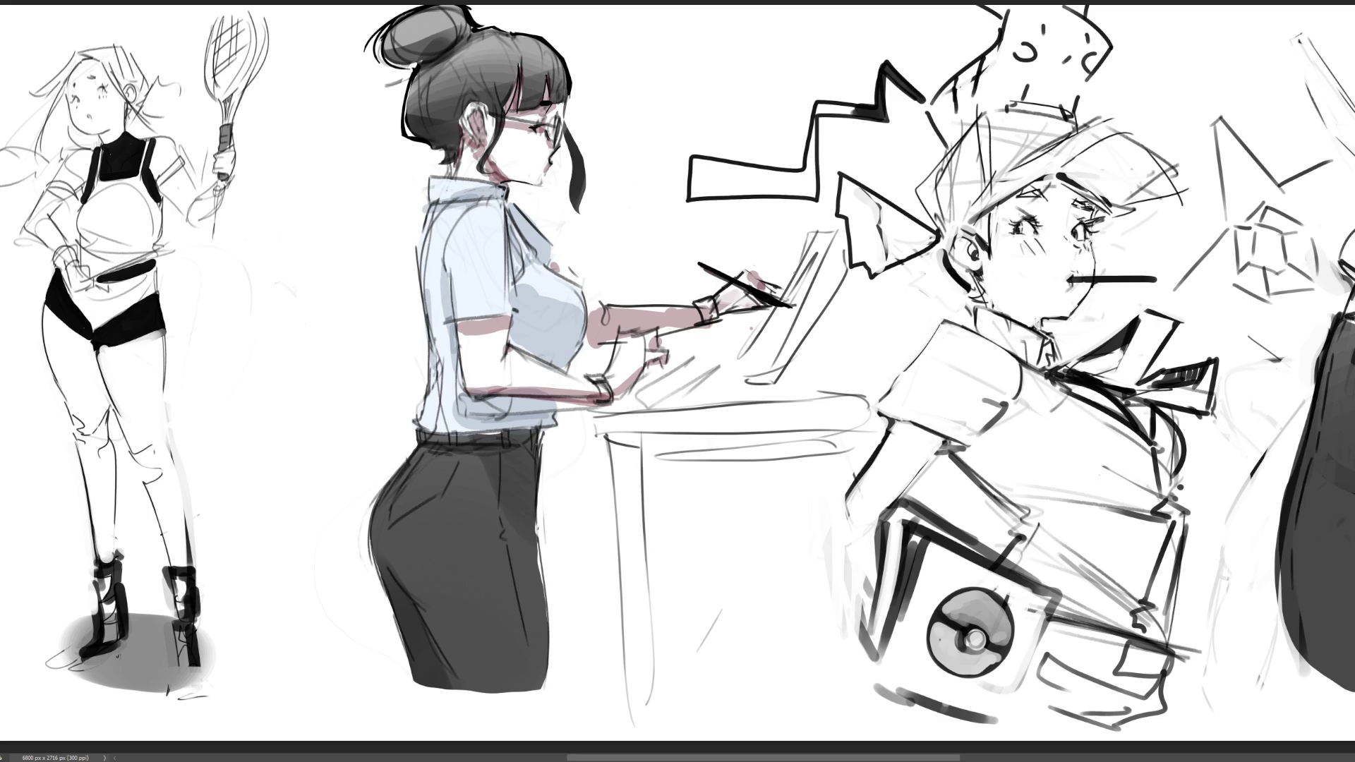
# - Sketch a small device in her lower hand, the monitor edge, and the boy's jaw line
pyautogui.moveTo(650, 362)
pyautogui.mouseDown()
pyautogui.moveTo(663, 379)
pyautogui.moveTo(682, 367)
pyautogui.mouseUp()
pyautogui.moveTo(651, 372)
pyautogui.mouseDown()
pyautogui.moveTo(663, 380)
pyautogui.moveTo(681, 350)
pyautogui.mouseUp()
pyautogui.moveTo(635, 392)
pyautogui.mouseDown()
pyautogui.moveTo(695, 349)
pyautogui.moveTo(714, 388)
pyautogui.moveTo(840, 353)
pyautogui.moveTo(779, 385)
pyautogui.mouseUp()
pyautogui.moveTo(845, 279); pyautogui.dragTo(840, 389)
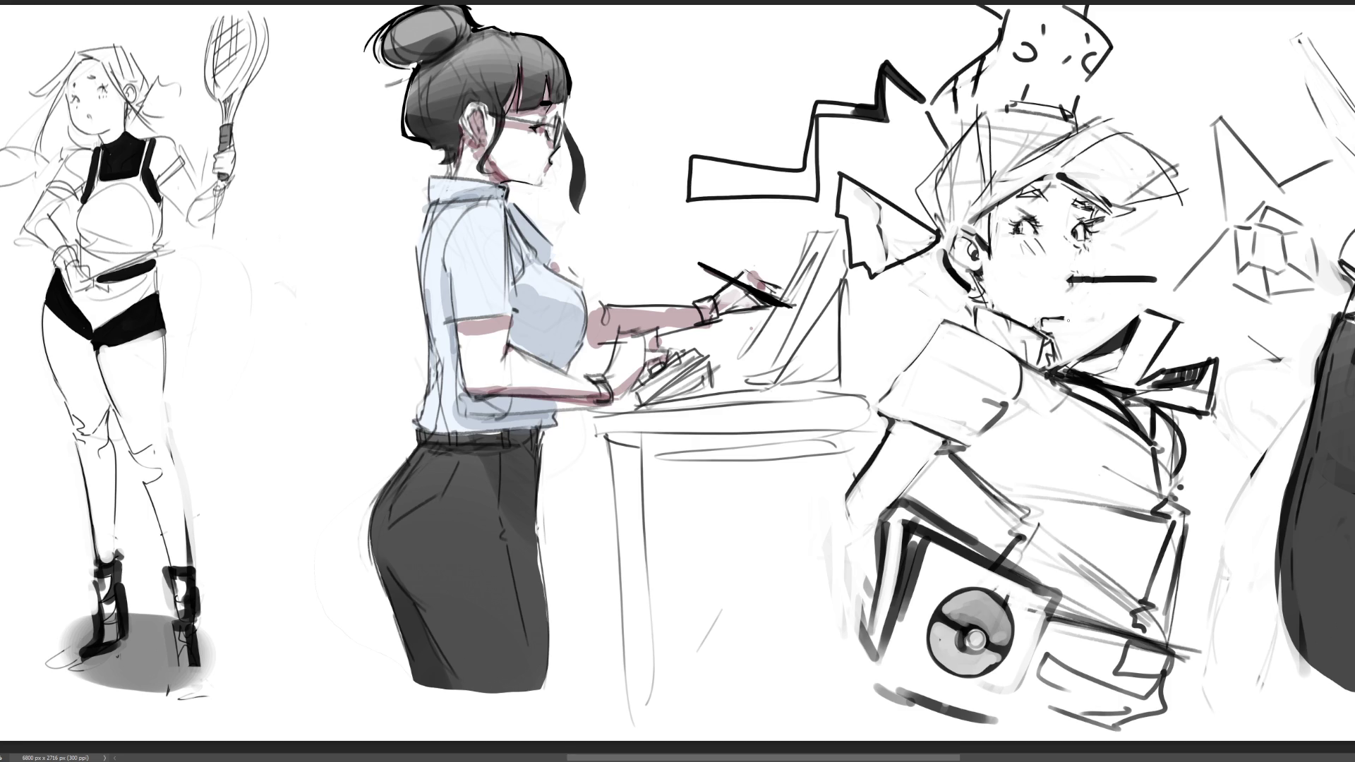
pyautogui.moveTo(1063, 319)
pyautogui.mouseDown()
pyautogui.moveTo(1097, 285)
pyautogui.moveTo(1059, 319)
pyautogui.mouseUp()
# - Redraw the boy's chin and jaw line, retrying with undo, and add a cheek hatch
pyautogui.hotkey('ctrl', 'z')
pyautogui.hotkey('ctrl', 'z')
pyautogui.hotkey('ctrl', 'z')
pyautogui.hotkey('ctrl', 'z')
pyautogui.moveTo(1096, 281); pyautogui.dragTo(1071, 317)
pyautogui.moveTo(1007, 249)
pyautogui.mouseDown()
pyautogui.moveTo(1053, 290)
pyautogui.moveTo(1051, 313)
pyautogui.mouseUp()
pyautogui.hotkey('ctrl', 'z')
pyautogui.moveTo(986, 274); pyautogui.dragTo(1039, 316)
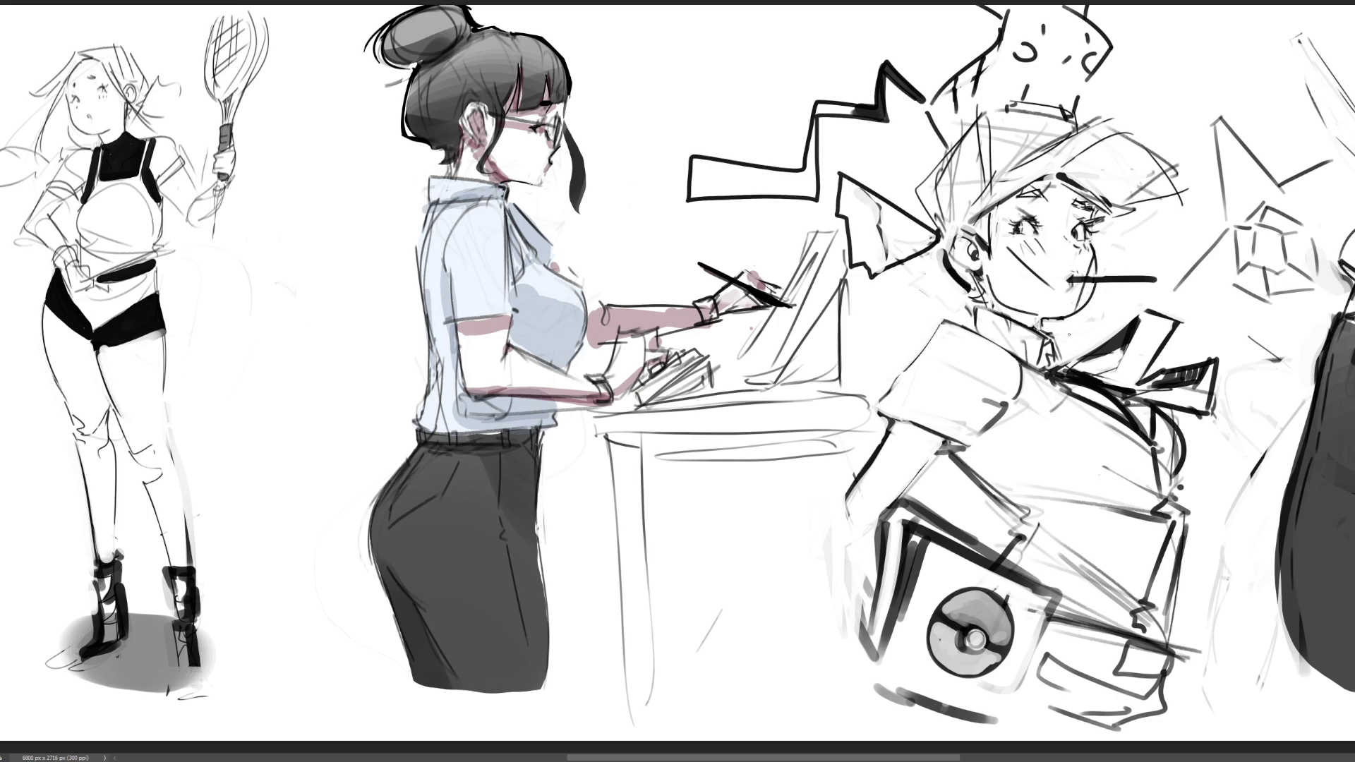
pyautogui.moveTo(1094, 255); pyautogui.dragTo(1090, 277)
# - Replace the cheek strokes with a short dark stroke and a soft blush beside his eye
pyautogui.hotkey('ctrl', 'z')
pyautogui.hotkey('ctrl', 'z')
pyautogui.hotkey('ctrl', 'z')
pyautogui.hotkey('ctrl', 'z')
pyautogui.moveTo(1097, 249); pyautogui.dragTo(1068, 323)
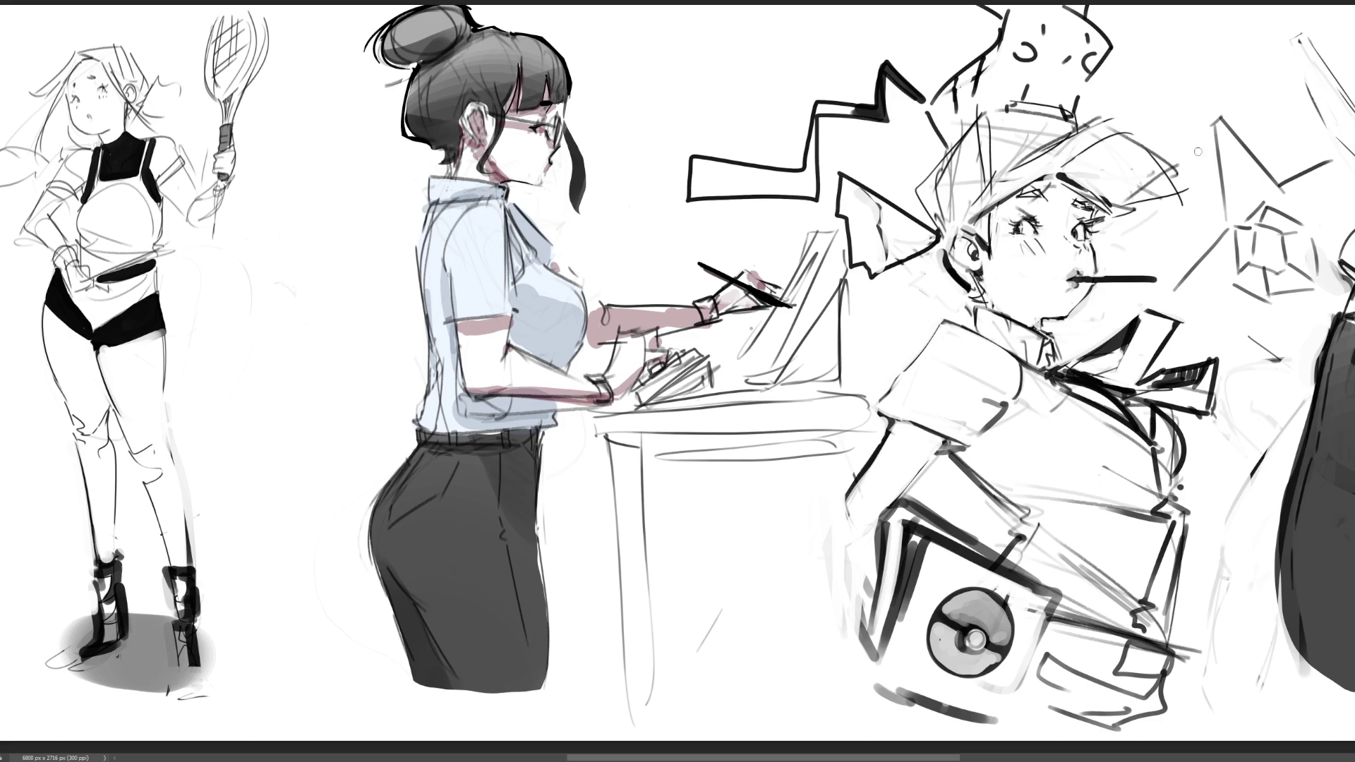
pyautogui.moveTo(1067, 209); pyautogui.dragTo(1070, 224)
pyautogui.hotkey('ctrl', 'z')
pyautogui.moveTo(1062, 232); pyautogui.dragTo(1065, 235)
# - Shade the boy's cap brim, cheek and upper face in grey
pyautogui.moveTo(1122, 151)
pyautogui.mouseDown()
pyautogui.moveTo(1115, 176)
pyautogui.moveTo(1028, 219)
pyautogui.moveTo(1050, 221)
pyautogui.mouseUp()
pyautogui.moveTo(985, 205); pyautogui.dragTo(1006, 265)
pyautogui.moveTo(1138, 146)
pyautogui.mouseDown()
pyautogui.moveTo(1123, 169)
pyautogui.moveTo(1165, 152)
pyautogui.moveTo(1129, 170)
pyautogui.mouseUp()
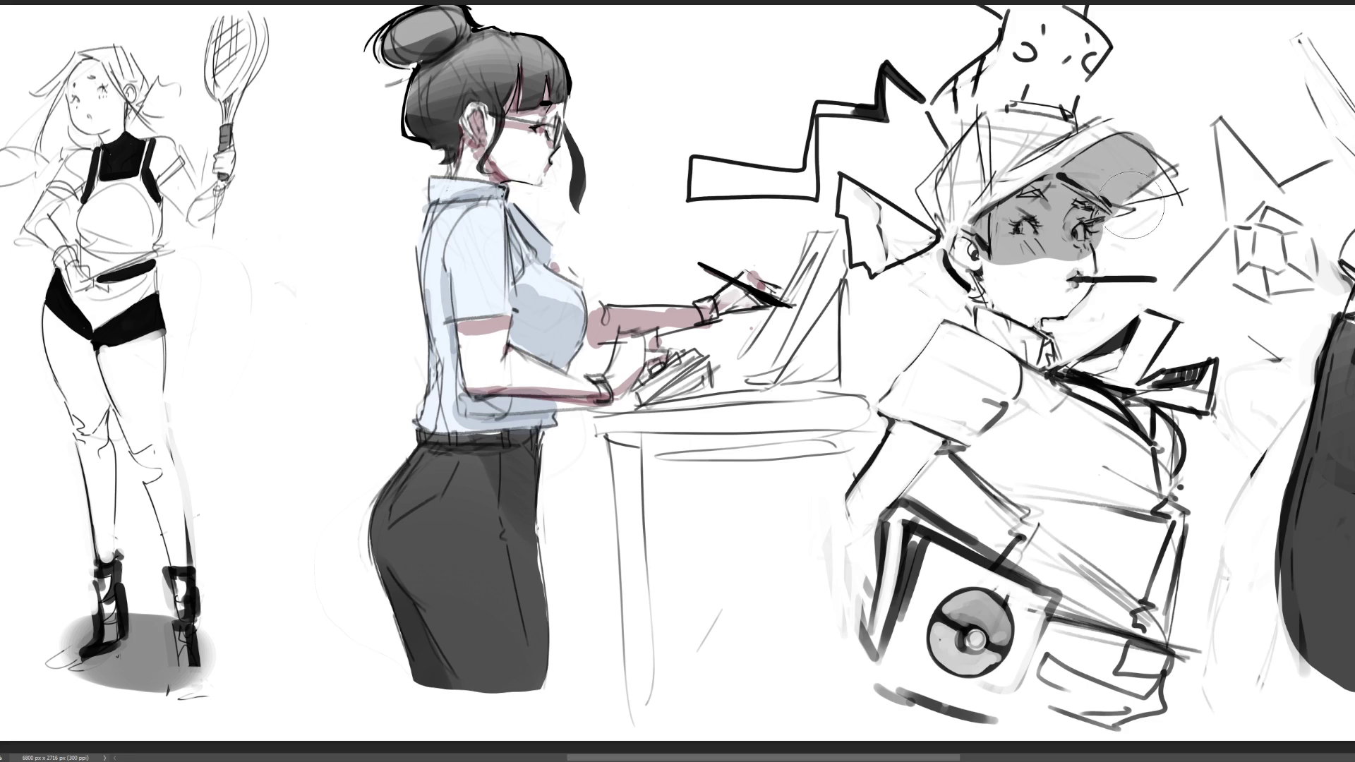
pyautogui.hotkey('ctrl', 'z')
pyautogui.hotkey('ctrl', 'z')
pyautogui.hotkey('ctrl', 'z')
pyautogui.hotkey('ctrl', 'y')
pyautogui.hotkey('ctrl', 'y')
pyautogui.hotkey('ctrl', 'y')
pyautogui.moveTo(1034, 233)
pyautogui.mouseDown()
pyautogui.moveTo(1109, 240)
pyautogui.moveTo(1066, 243)
pyautogui.moveTo(1045, 263)
pyautogui.moveTo(1036, 235)
pyautogui.moveTo(1165, 240)
pyautogui.mouseUp()
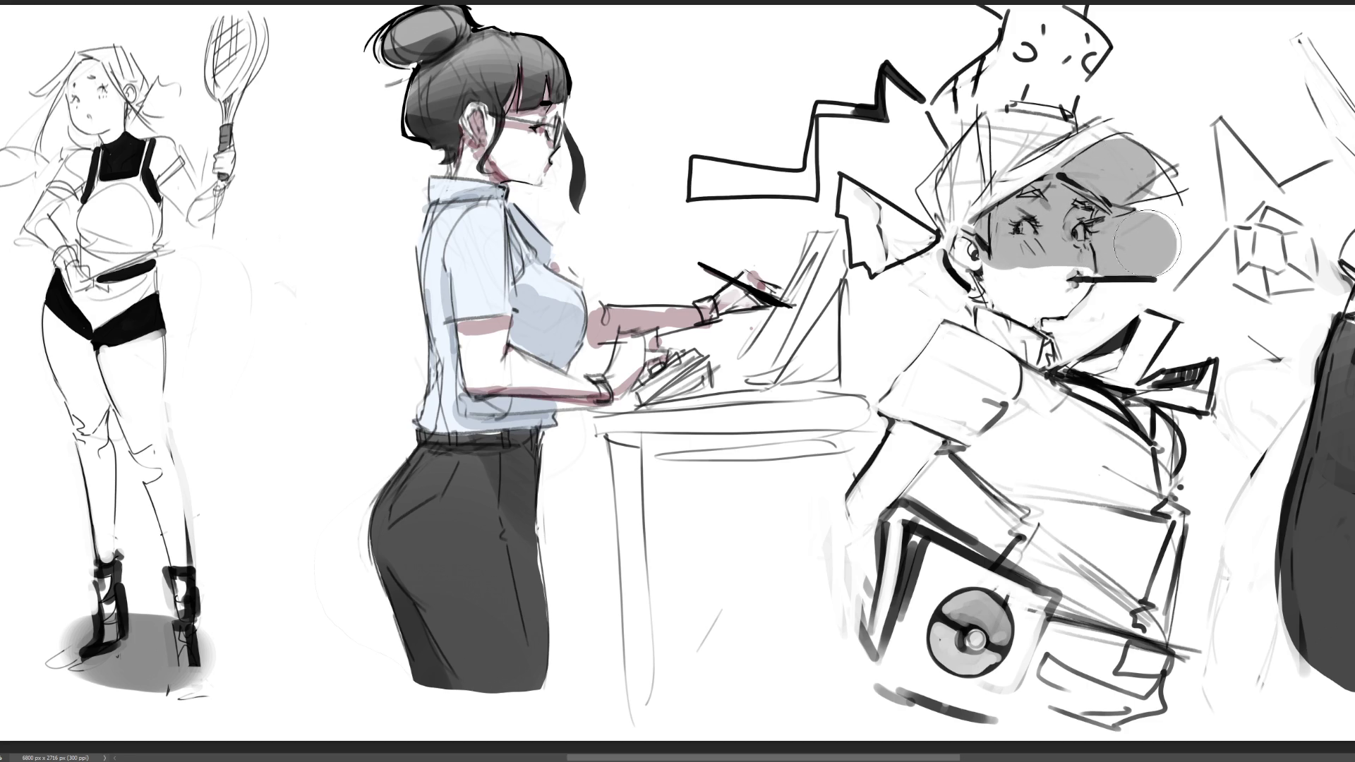
pyautogui.moveTo(1158, 141)
pyautogui.mouseDown()
pyautogui.moveTo(1129, 155)
pyautogui.moveTo(1165, 162)
pyautogui.moveTo(1109, 263)
pyautogui.moveTo(1175, 257)
pyautogui.moveTo(1148, 215)
pyautogui.moveTo(1172, 226)
pyautogui.moveTo(1201, 177)
pyautogui.moveTo(1147, 215)
pyautogui.moveTo(1175, 173)
pyautogui.moveTo(1147, 233)
pyautogui.moveTo(1187, 216)
pyautogui.mouseUp()
# - Outline the cap's right edge in bold black and add a dark collar stroke
pyautogui.press('e')
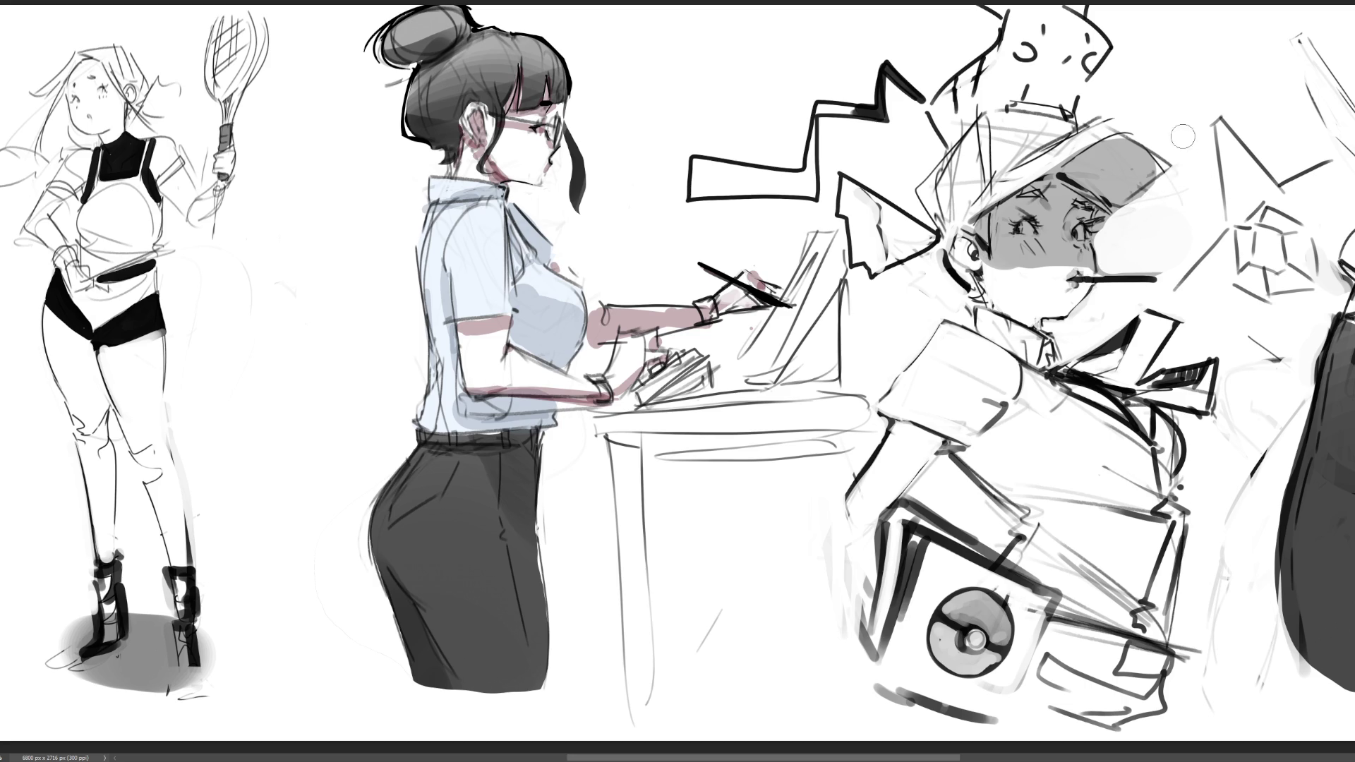
pyautogui.moveTo(1129, 109)
pyautogui.mouseDown()
pyautogui.moveTo(1174, 169)
pyautogui.moveTo(1190, 153)
pyautogui.moveTo(1123, 102)
pyautogui.moveTo(1186, 191)
pyautogui.mouseUp()
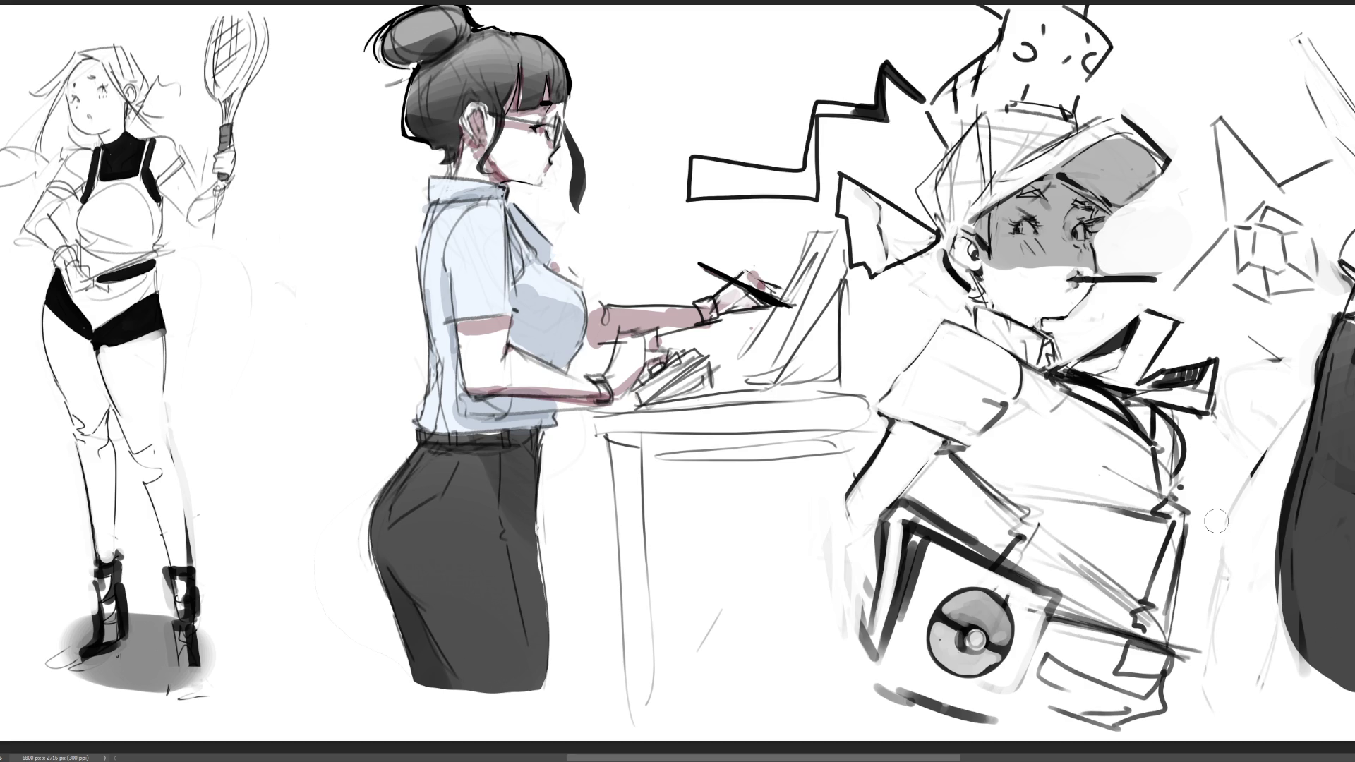
pyautogui.press('p')
pyautogui.moveTo(1094, 350); pyautogui.dragTo(1066, 368)
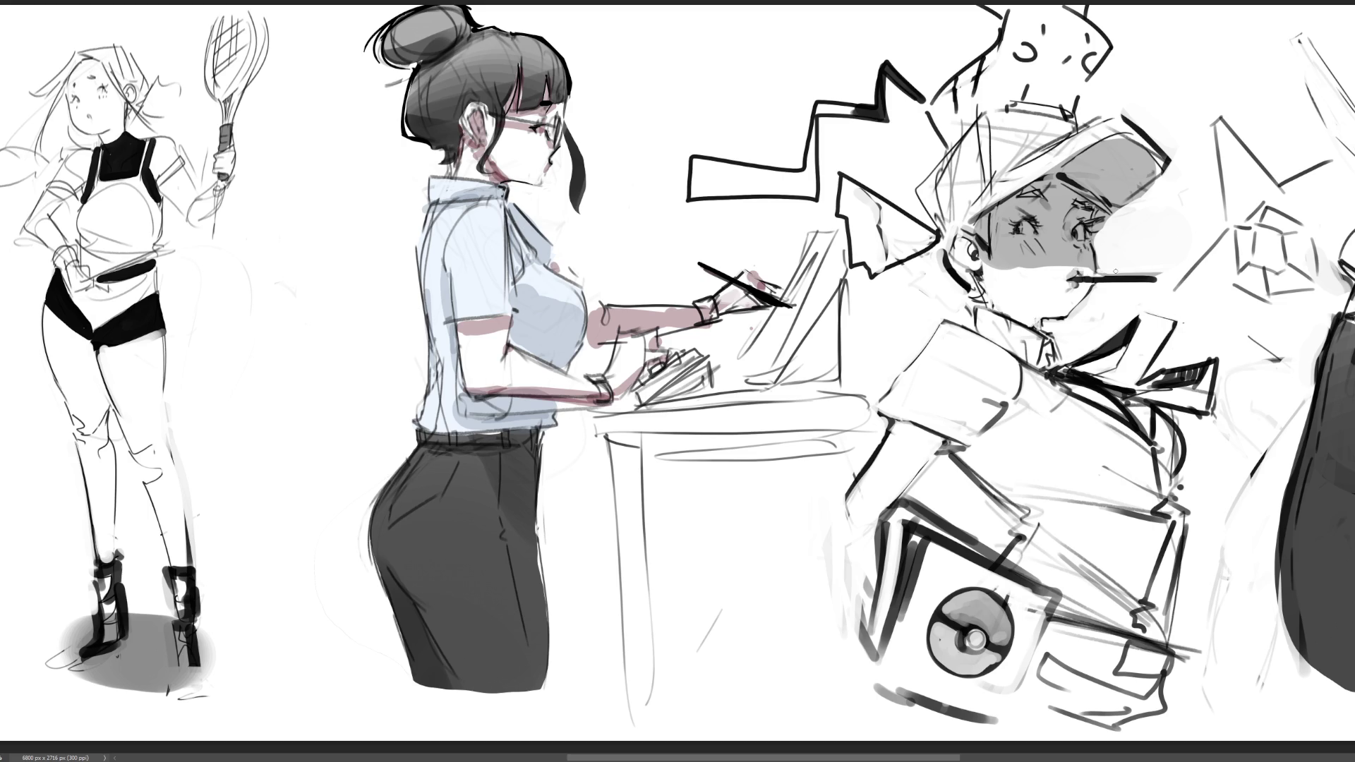
# - Clean faint marks near the mouth and brim, darken the hat edge, and shade the ear-shaped spike
pyautogui.moveTo(1164, 275); pyautogui.dragTo(1110, 272)
pyautogui.moveTo(1116, 207); pyautogui.dragTo(1145, 188)
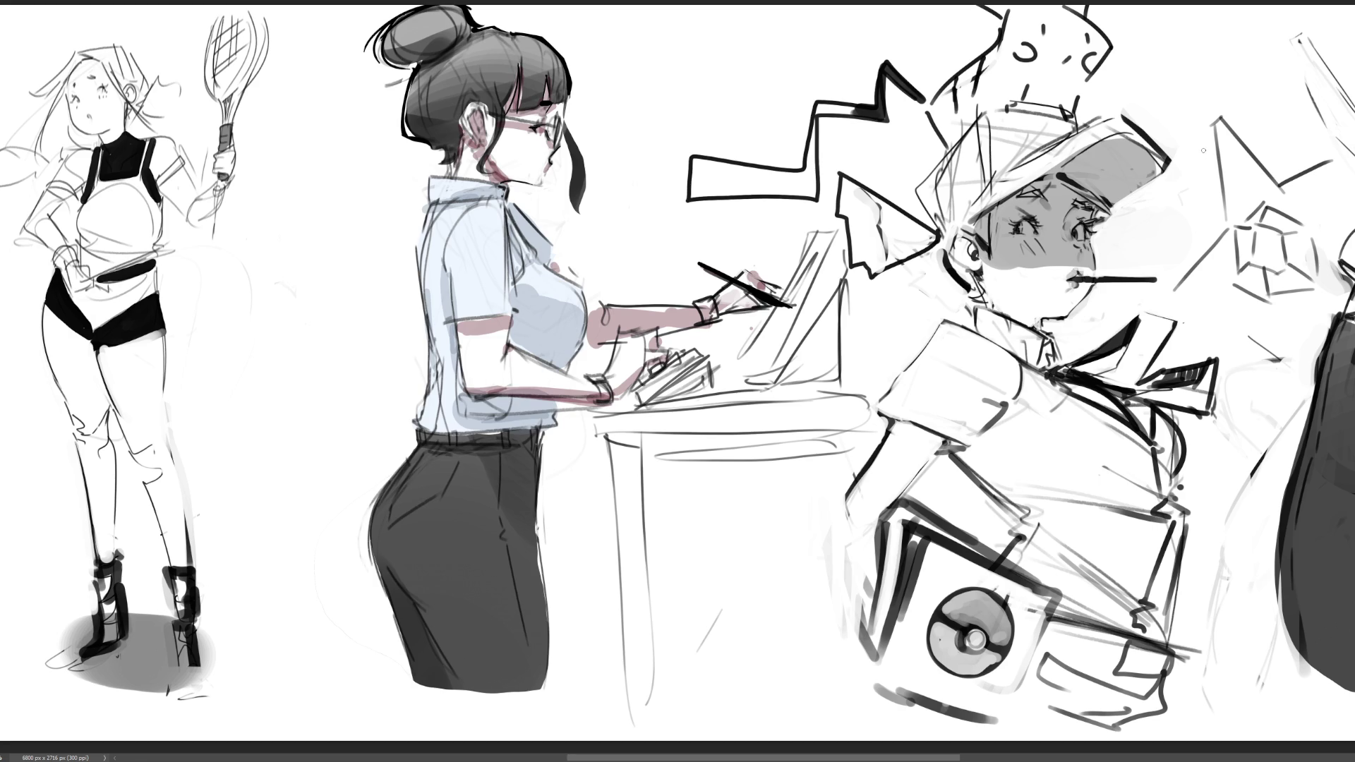
pyautogui.moveTo(929, 178); pyautogui.dragTo(937, 224)
pyautogui.moveTo(849, 224); pyautogui.dragTo(875, 275)
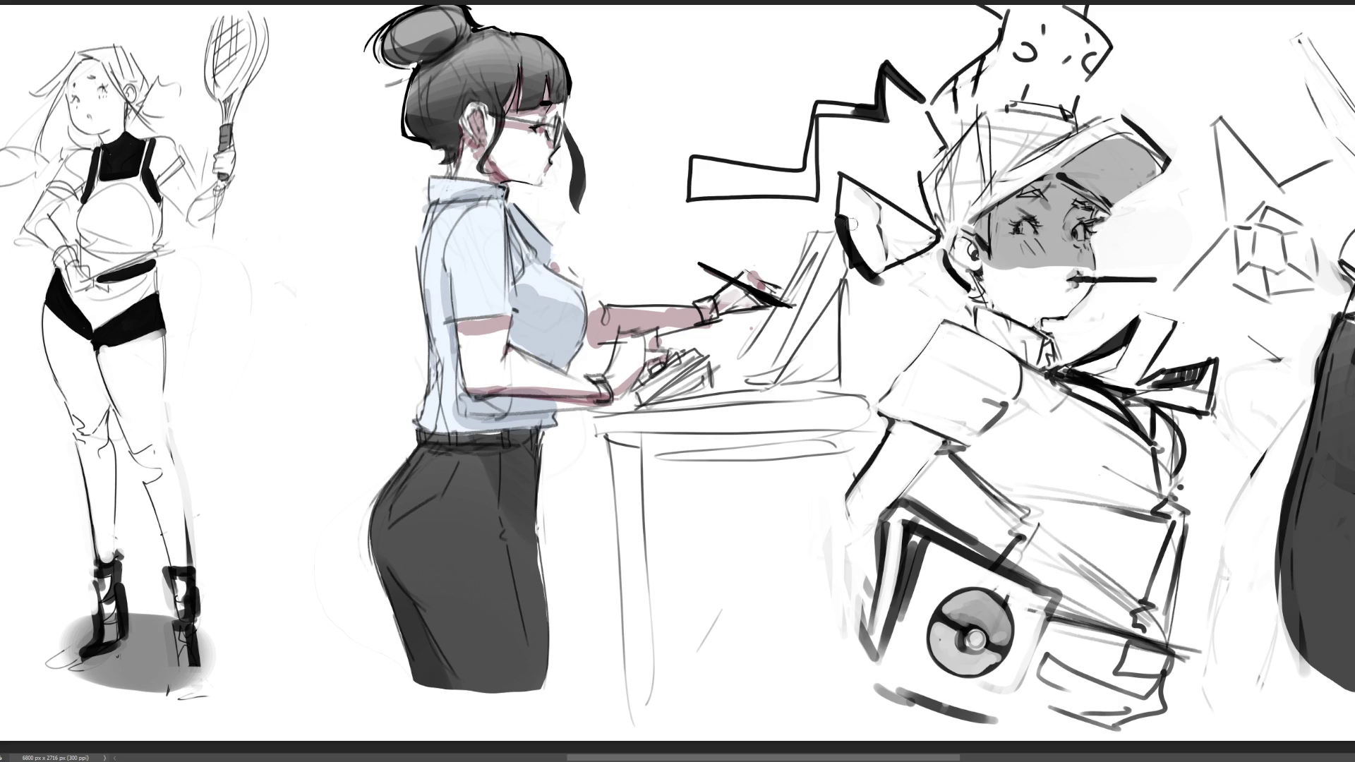
pyautogui.moveTo(847, 218)
pyautogui.mouseDown()
pyautogui.moveTo(883, 277)
pyautogui.moveTo(911, 260)
pyautogui.moveTo(873, 206)
pyautogui.moveTo(885, 256)
pyautogui.mouseUp()
pyautogui.moveTo(877, 208)
pyautogui.mouseDown()
pyautogui.moveTo(883, 244)
pyautogui.moveTo(903, 247)
pyautogui.moveTo(879, 282)
pyautogui.moveTo(945, 238)
pyautogui.moveTo(931, 242)
pyautogui.moveTo(958, 268)
pyautogui.moveTo(943, 240)
pyautogui.moveTo(935, 255)
pyautogui.mouseUp()
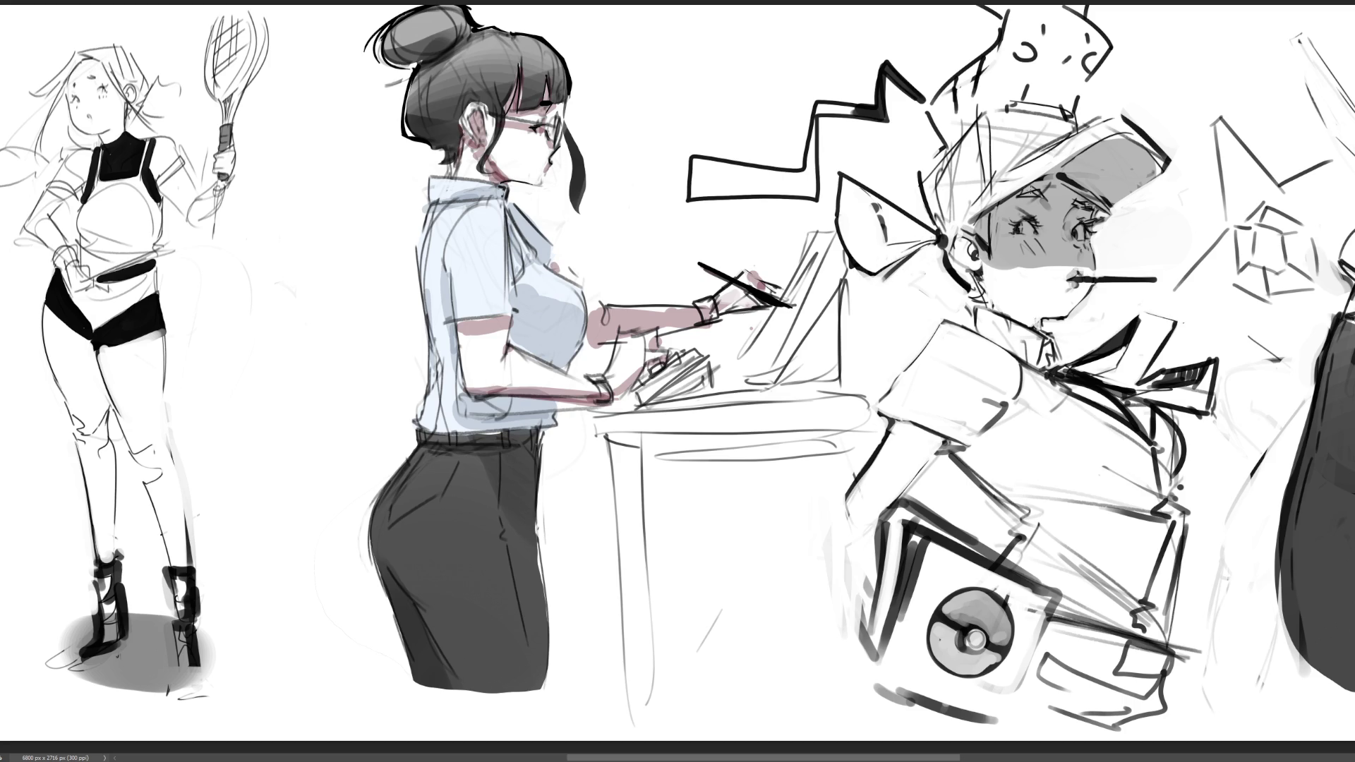
# - Ink and darken the boy's ear outline and touch up the neck under the chin
pyautogui.moveTo(946, 251); pyautogui.dragTo(974, 276)
pyautogui.moveTo(1016, 314)
pyautogui.mouseDown()
pyautogui.moveTo(1068, 312)
pyautogui.moveTo(1016, 311)
pyautogui.mouseUp()
pyautogui.moveTo(1037, 311); pyautogui.dragTo(1073, 309)
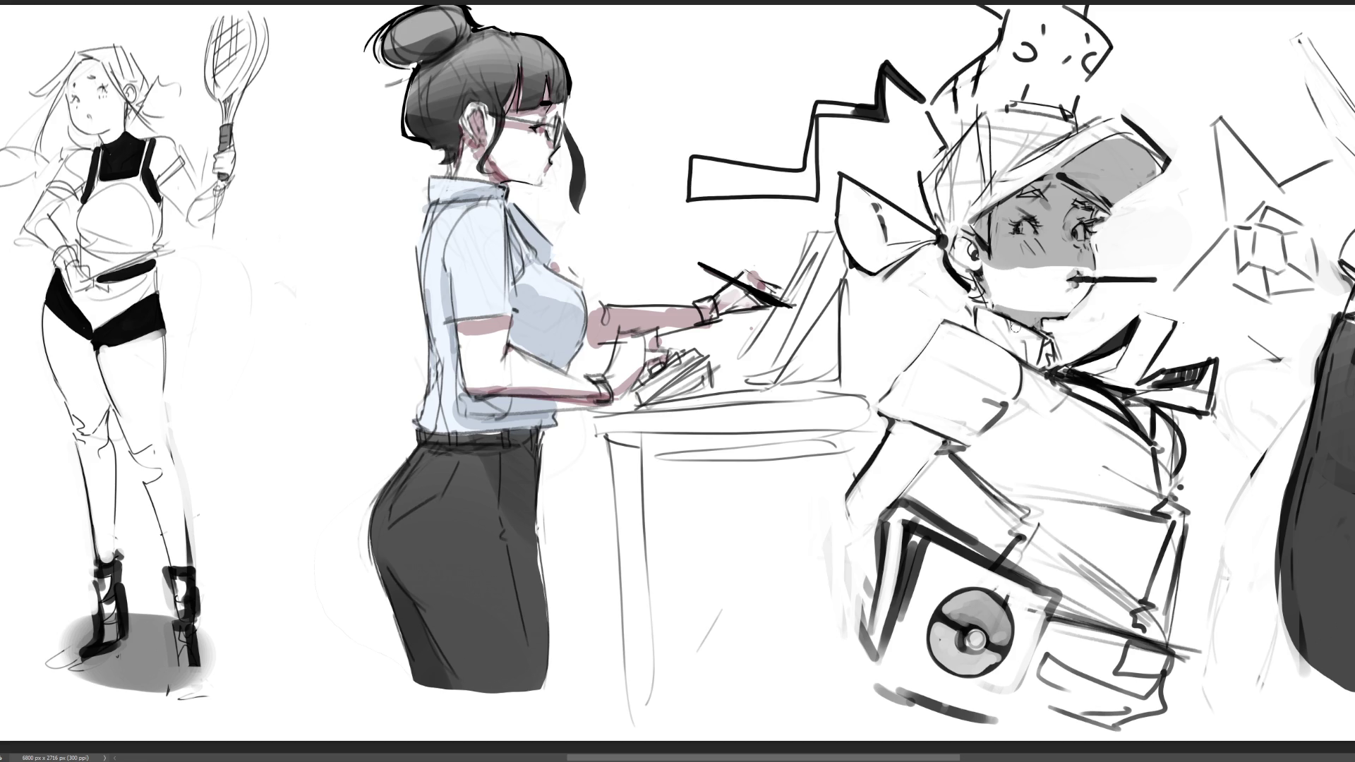
pyautogui.moveTo(957, 237); pyautogui.dragTo(977, 262)
# - With a larger brush, shade the ribbon bow and the cap grey, and start a white collar flap
pyautogui.moveTo(888, 246)
pyautogui.mouseDown()
pyautogui.moveTo(883, 267)
pyautogui.moveTo(942, 237)
pyautogui.moveTo(886, 267)
pyautogui.mouseUp()
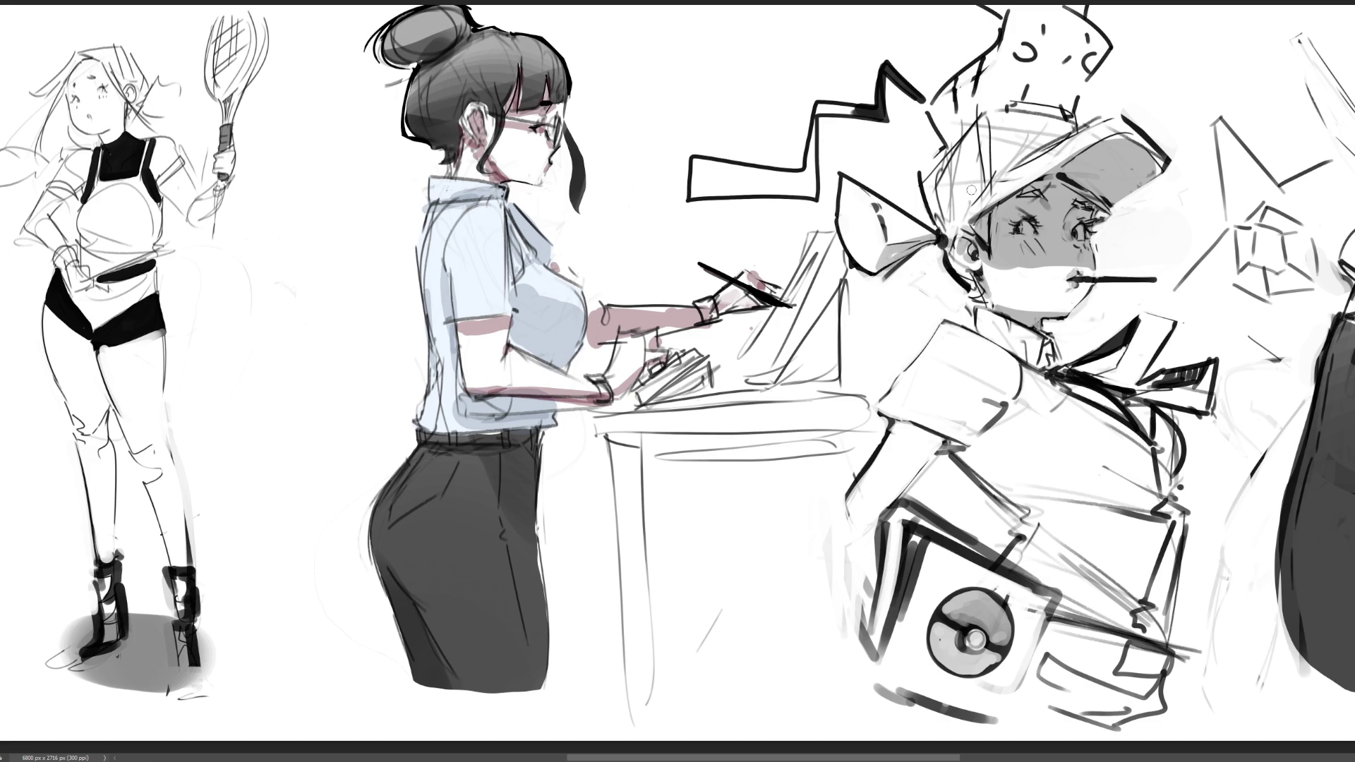
pyautogui.press(']')
pyautogui.moveTo(850, 191)
pyautogui.mouseDown()
pyautogui.moveTo(858, 226)
pyautogui.moveTo(888, 231)
pyautogui.mouseUp()
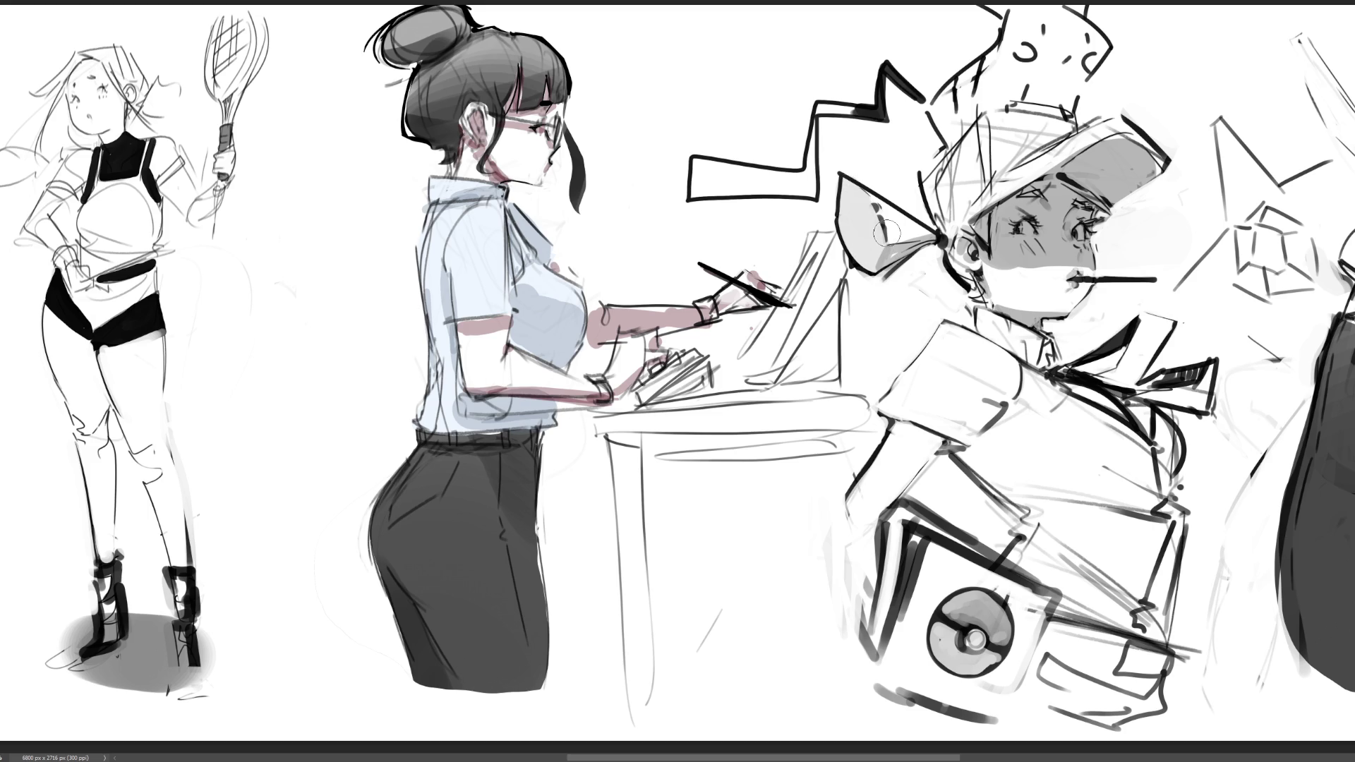
pyautogui.moveTo(929, 176)
pyautogui.mouseDown()
pyautogui.moveTo(973, 148)
pyautogui.moveTo(984, 180)
pyautogui.mouseUp()
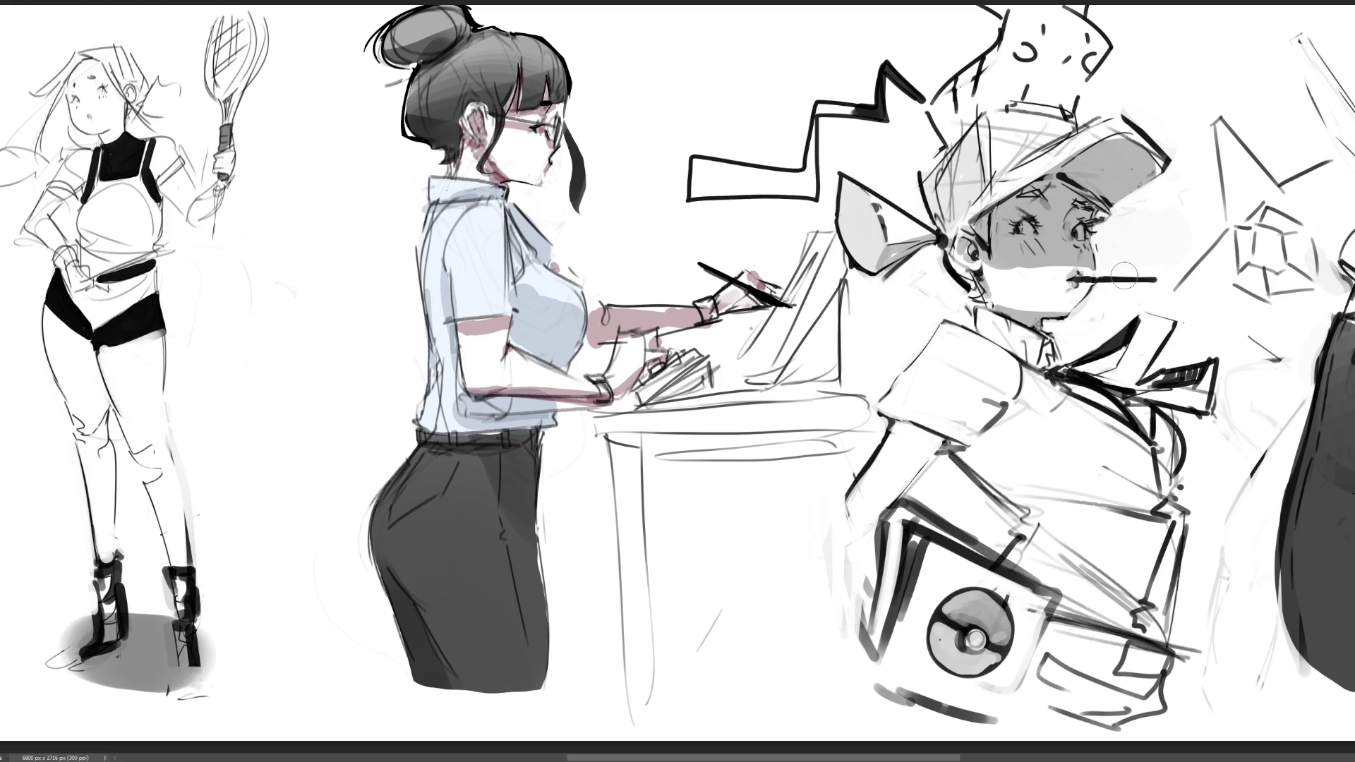
pyautogui.moveTo(995, 168)
pyautogui.mouseDown()
pyautogui.moveTo(1058, 134)
pyautogui.moveTo(1007, 154)
pyautogui.mouseUp()
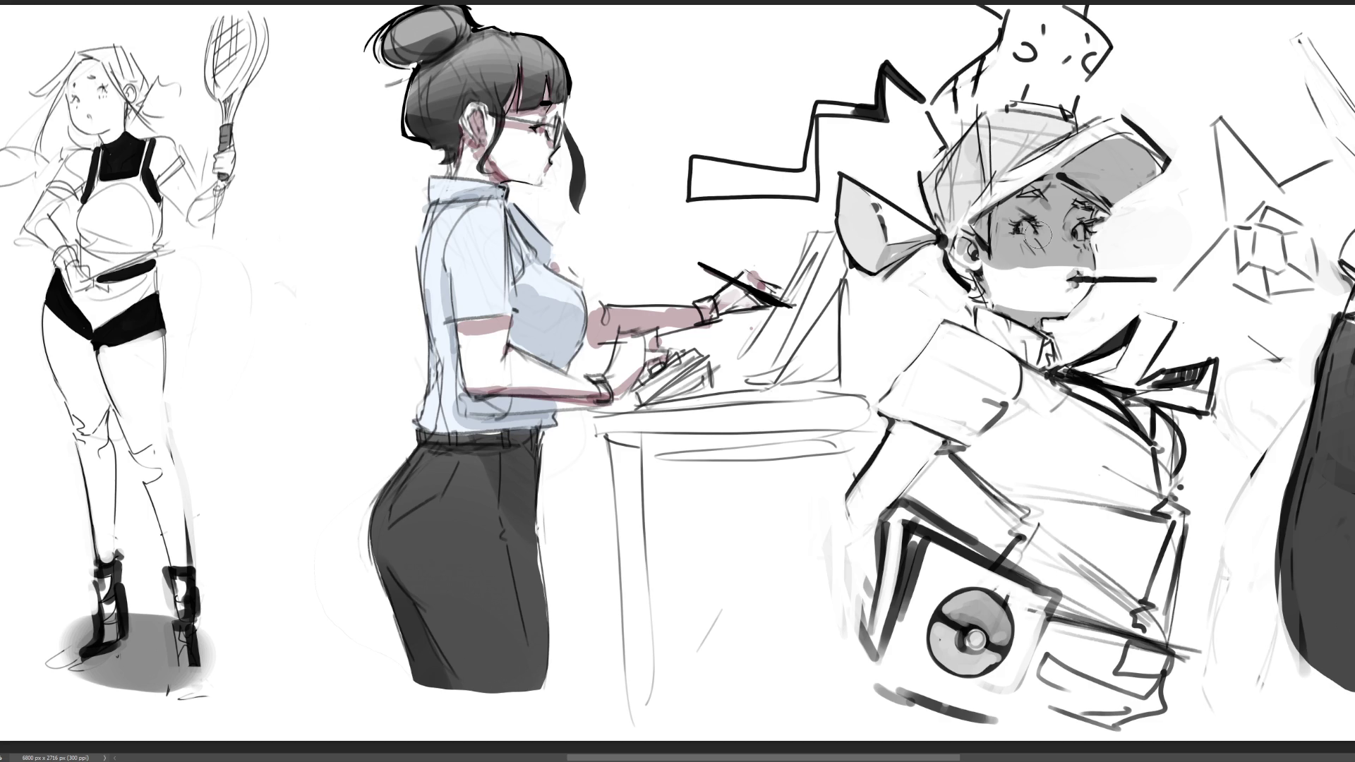
pyautogui.moveTo(1087, 83)
pyautogui.mouseDown()
pyautogui.moveTo(1044, 74)
pyautogui.moveTo(1059, 102)
pyautogui.moveTo(1041, 95)
pyautogui.moveTo(1024, 134)
pyautogui.moveTo(1048, 124)
pyautogui.moveTo(1019, 150)
pyautogui.moveTo(1043, 123)
pyautogui.moveTo(999, 114)
pyautogui.moveTo(956, 138)
pyautogui.mouseUp()
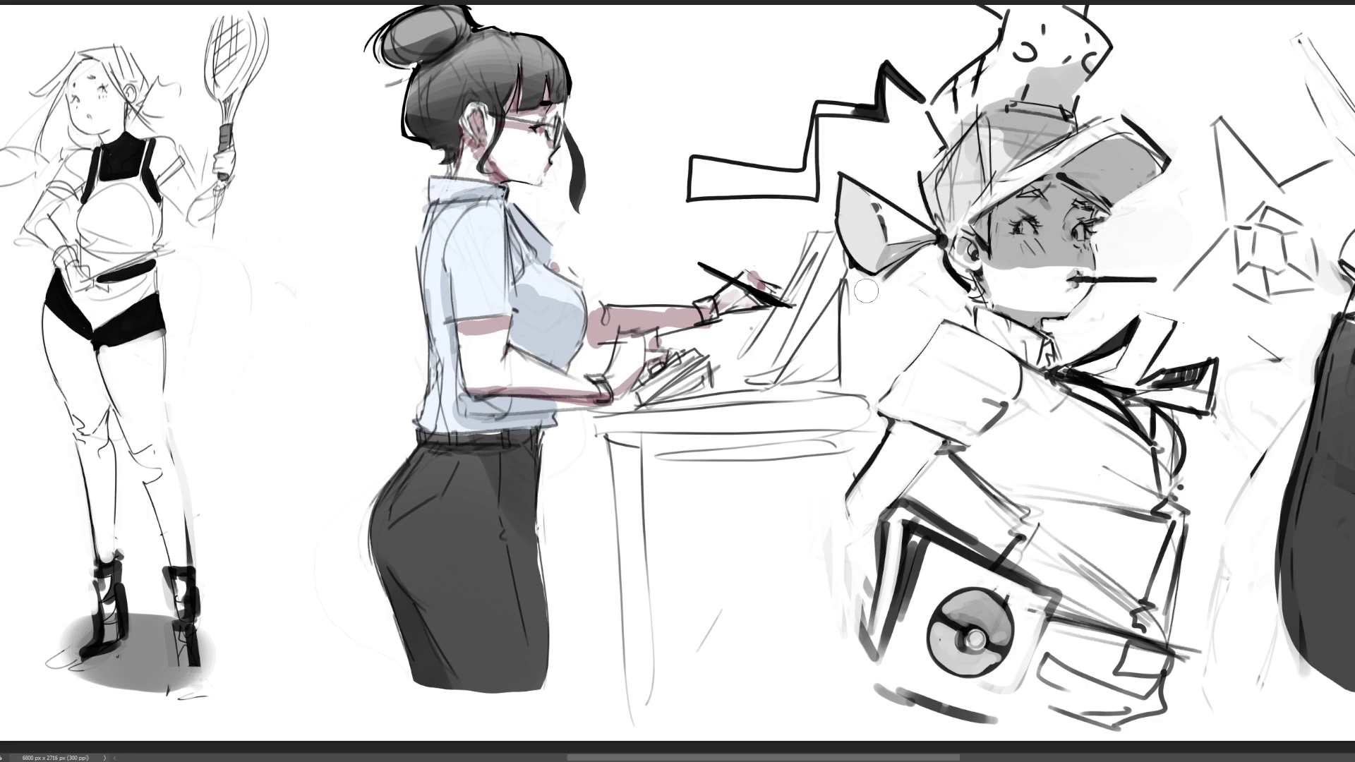
pyautogui.moveTo(1122, 399); pyautogui.dragTo(1193, 399)
# - Lightly shade around the collar flap and paint a darker sleeve shadow under the shoulder
pyautogui.moveTo(1176, 353)
pyautogui.mouseDown()
pyautogui.moveTo(1140, 351)
pyautogui.moveTo(1112, 378)
pyautogui.moveTo(1193, 356)
pyautogui.moveTo(1115, 382)
pyautogui.moveTo(1157, 318)
pyautogui.mouseUp()
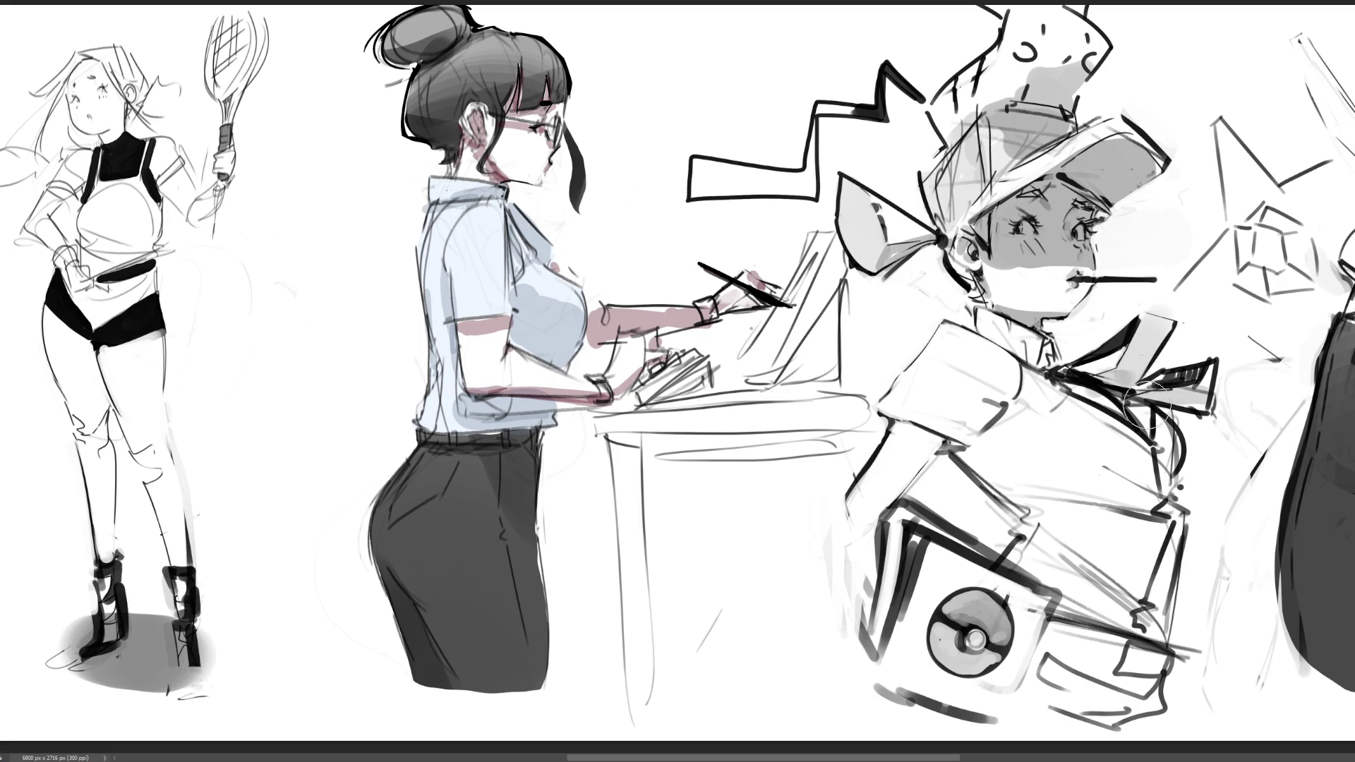
pyautogui.moveTo(1267, 387); pyautogui.dragTo(1193, 427)
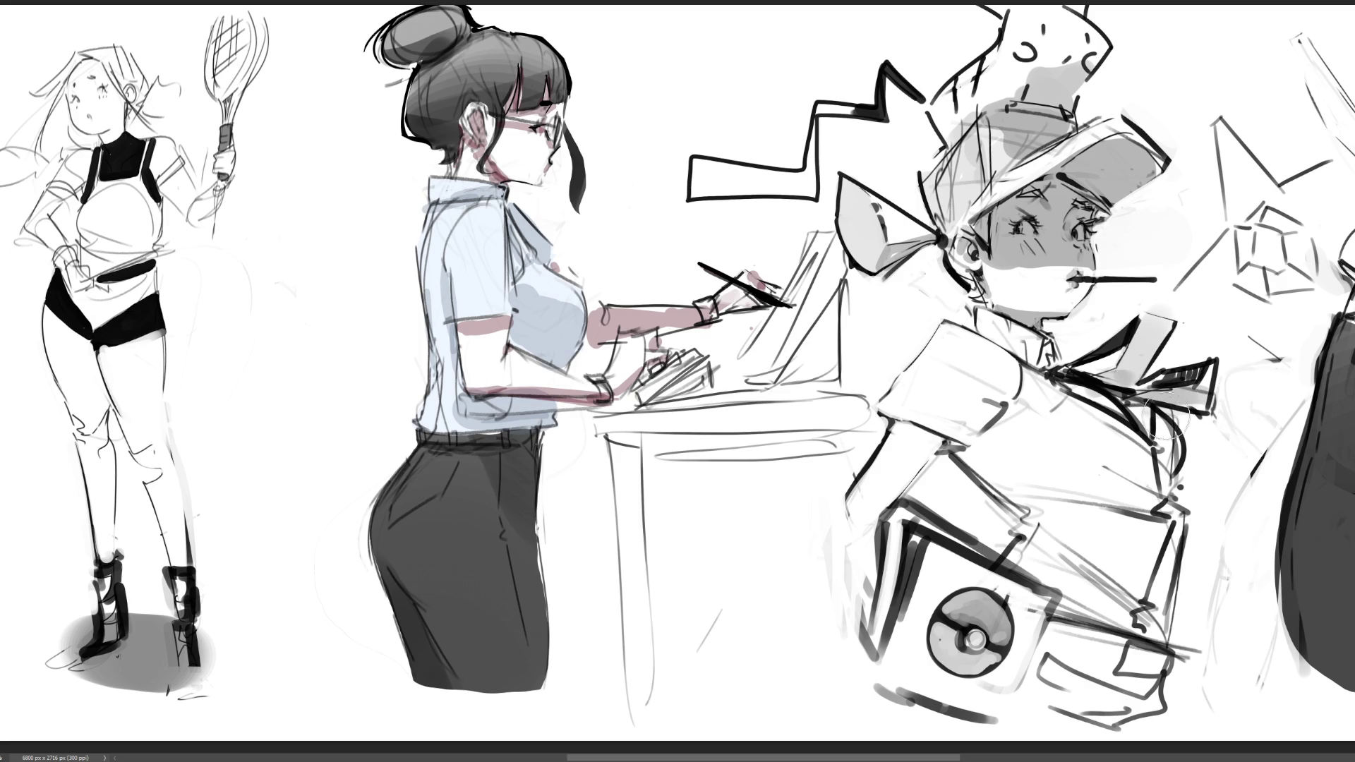
pyautogui.moveTo(991, 448)
pyautogui.mouseDown()
pyautogui.moveTo(914, 441)
pyautogui.moveTo(893, 420)
pyautogui.moveTo(994, 464)
pyautogui.moveTo(890, 422)
pyautogui.moveTo(951, 455)
pyautogui.mouseUp()
pyautogui.hotkey('ctrl', 'z')
pyautogui.moveTo(891, 422)
pyautogui.mouseDown()
pyautogui.moveTo(960, 455)
pyautogui.moveTo(1034, 427)
pyautogui.moveTo(996, 447)
pyautogui.moveTo(1062, 516)
pyautogui.moveTo(1168, 496)
pyautogui.moveTo(1158, 512)
pyautogui.moveTo(1059, 536)
pyautogui.moveTo(1170, 555)
pyautogui.moveTo(1165, 602)
pyautogui.mouseUp()
# - Shade the boy's lower torso and the box he carries grey, and darken the jacket edges
pyautogui.moveTo(1046, 545); pyautogui.dragTo(1144, 609)
pyautogui.moveTo(1179, 610); pyautogui.dragTo(1063, 614)
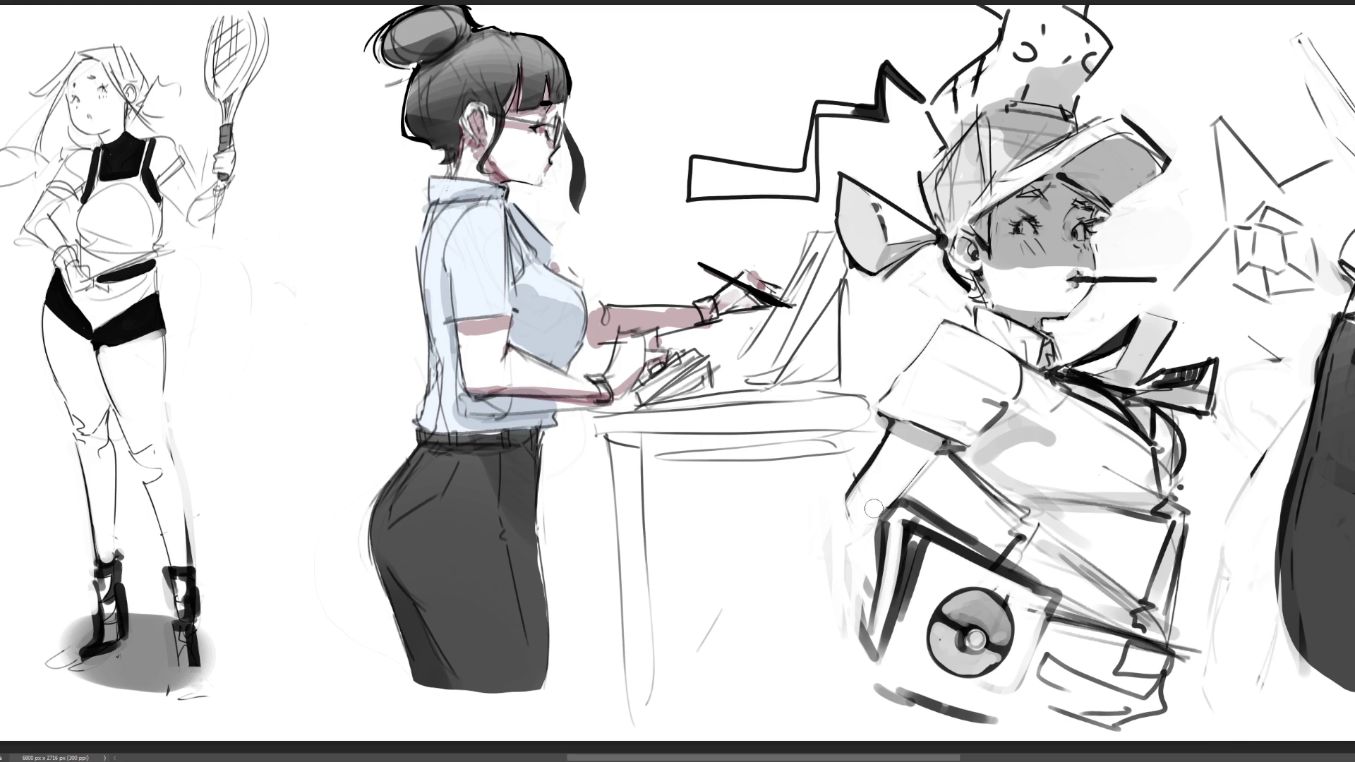
pyautogui.moveTo(1110, 677)
pyautogui.mouseDown()
pyautogui.moveTo(1052, 656)
pyautogui.moveTo(1149, 688)
pyautogui.moveTo(1130, 706)
pyautogui.moveTo(1141, 720)
pyautogui.moveTo(1094, 740)
pyautogui.mouseUp()
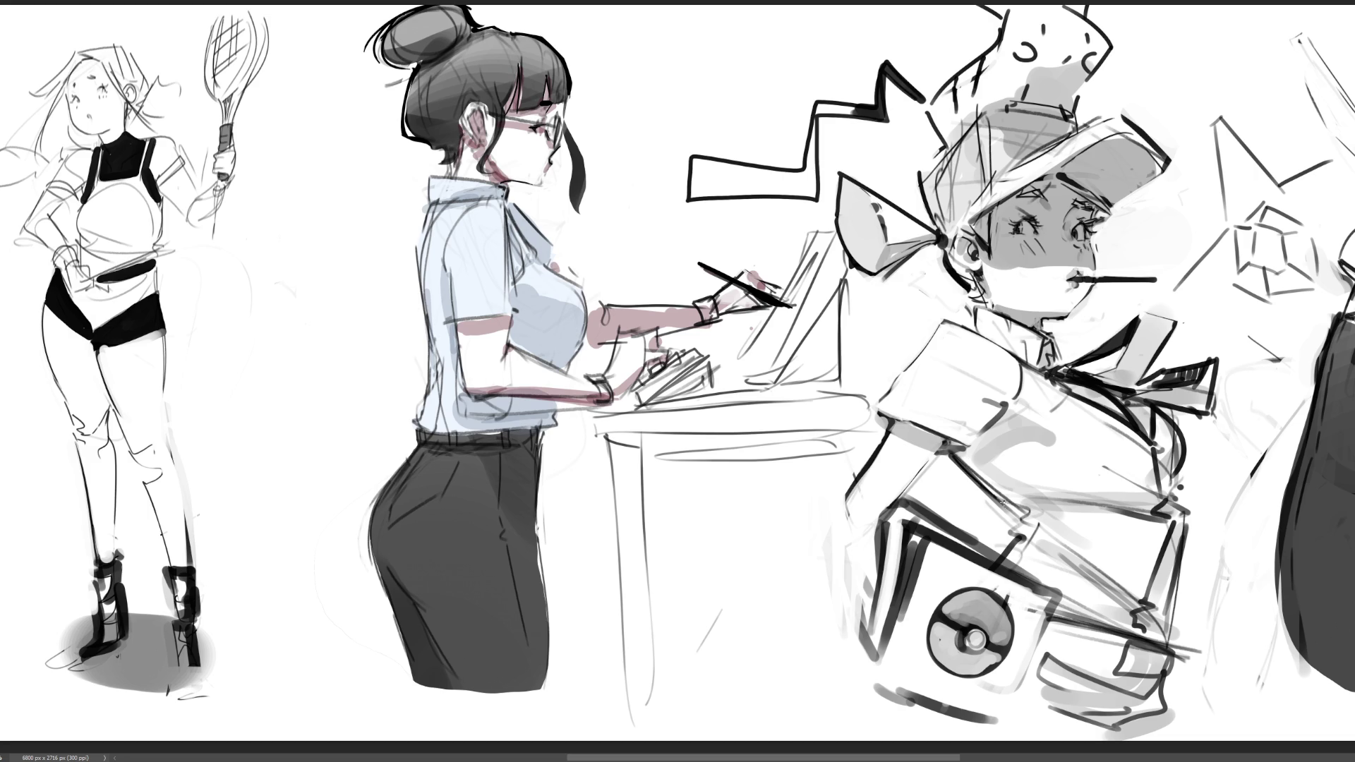
pyautogui.moveTo(1011, 511); pyautogui.dragTo(992, 561)
pyautogui.moveTo(1057, 426)
pyautogui.mouseDown()
pyautogui.moveTo(1107, 443)
pyautogui.moveTo(1123, 432)
pyautogui.mouseUp()
# - Draw dark vertical stripe lines across the cap top and start darkening the brim
pyautogui.moveTo(1131, 331); pyautogui.dragTo(1143, 326)
pyautogui.moveTo(987, 120)
pyautogui.mouseDown()
pyautogui.moveTo(1044, 114)
pyautogui.moveTo(996, 171)
pyautogui.moveTo(1007, 164)
pyautogui.mouseUp()
pyautogui.moveTo(1029, 113); pyautogui.dragTo(1025, 161)
pyautogui.moveTo(1051, 117); pyautogui.dragTo(1048, 144)
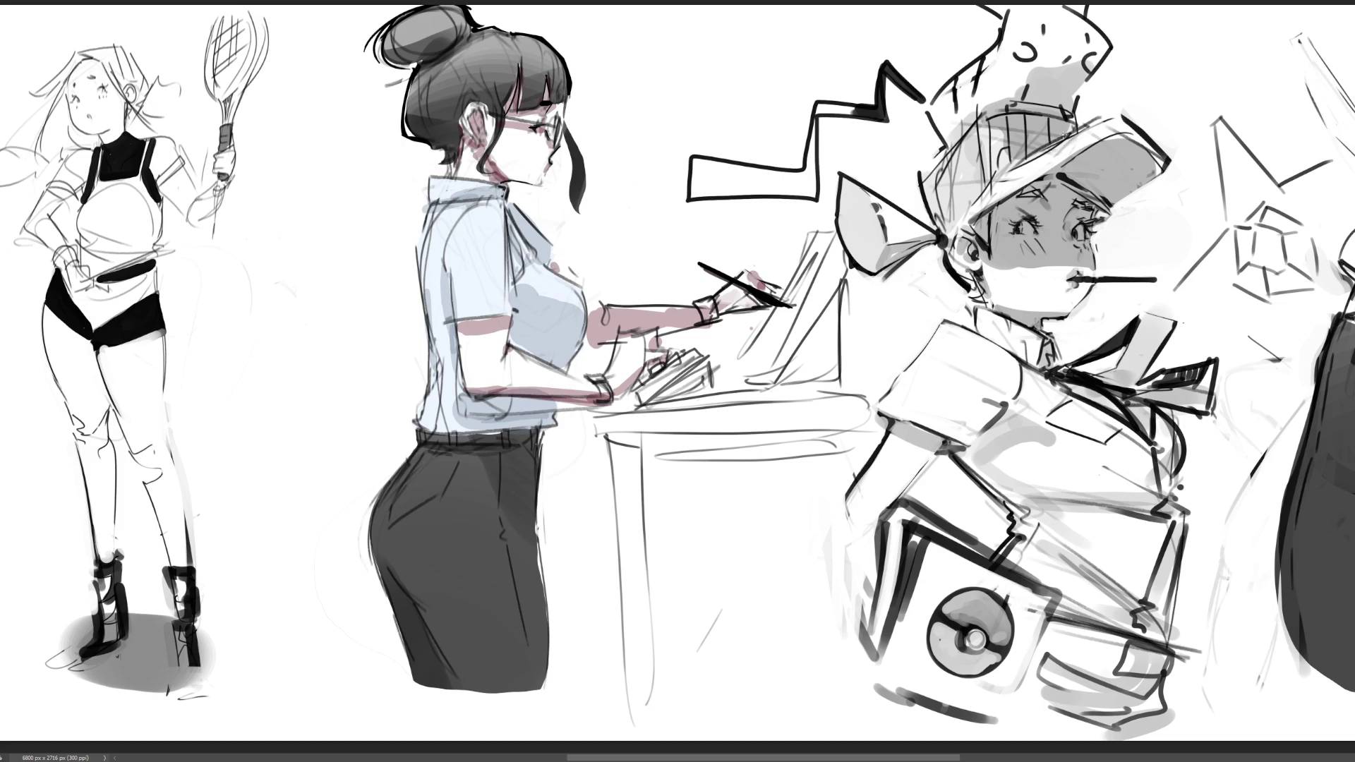
pyautogui.moveTo(1045, 117)
pyautogui.mouseDown()
pyautogui.moveTo(1042, 146)
pyautogui.moveTo(1081, 128)
pyautogui.moveTo(1000, 144)
pyautogui.mouseUp()
pyautogui.moveTo(983, 206)
pyautogui.mouseDown()
pyautogui.moveTo(1127, 118)
pyautogui.moveTo(1008, 191)
pyautogui.mouseUp()
# - Outline the brim's right end, shade the boombox grey with a bigger brush, and zoom out
pyautogui.moveTo(1087, 128)
pyautogui.mouseDown()
pyautogui.moveTo(1123, 127)
pyautogui.moveTo(1164, 151)
pyautogui.moveTo(1163, 178)
pyautogui.moveTo(1097, 188)
pyautogui.moveTo(1122, 145)
pyautogui.moveTo(1091, 180)
pyautogui.moveTo(1144, 152)
pyautogui.moveTo(1142, 174)
pyautogui.moveTo(1164, 169)
pyautogui.moveTo(1121, 184)
pyautogui.mouseUp()
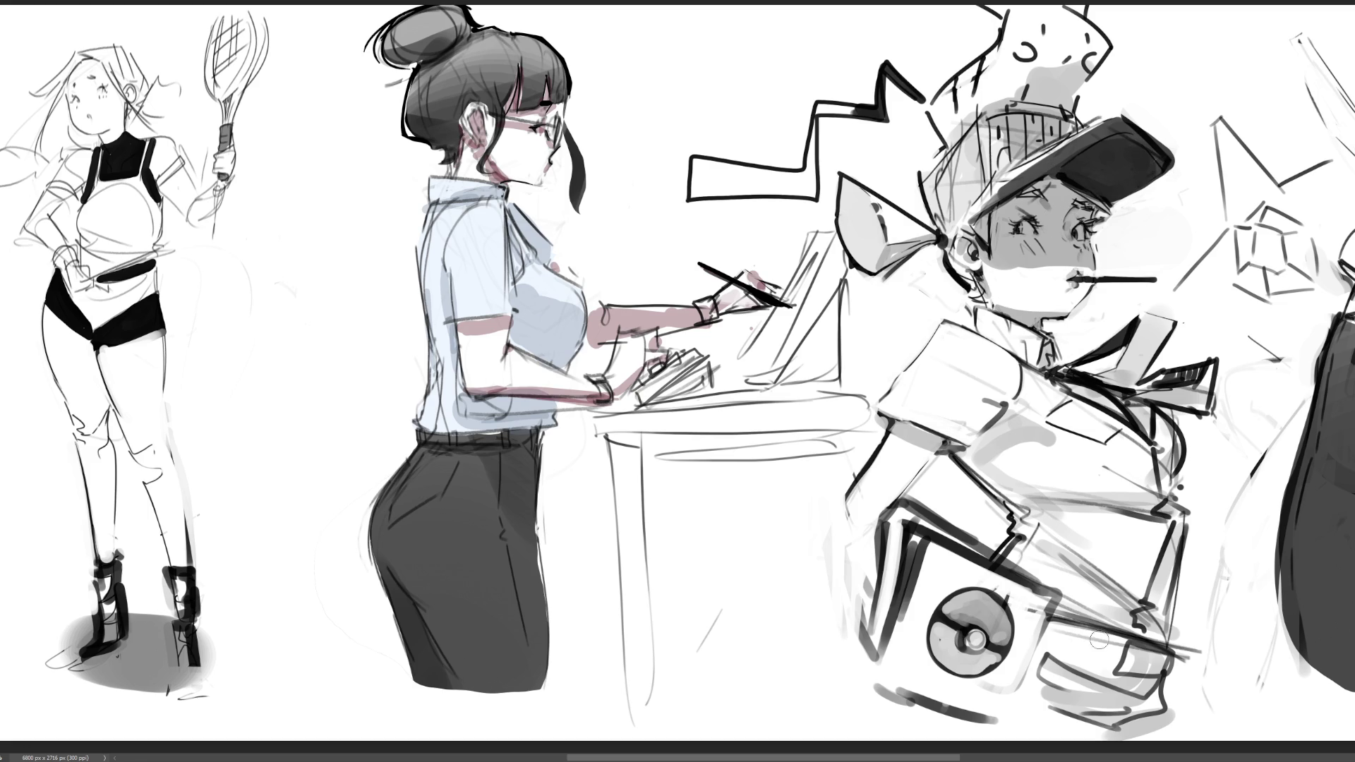
pyautogui.press(']')
pyautogui.press(']')
pyautogui.press(']')
pyautogui.moveTo(1064, 652)
pyautogui.mouseDown()
pyautogui.moveTo(1094, 720)
pyautogui.moveTo(1122, 663)
pyautogui.moveTo(1125, 700)
pyautogui.moveTo(1151, 720)
pyautogui.moveTo(1168, 713)
pyautogui.moveTo(1017, 720)
pyautogui.moveTo(1066, 704)
pyautogui.mouseUp()
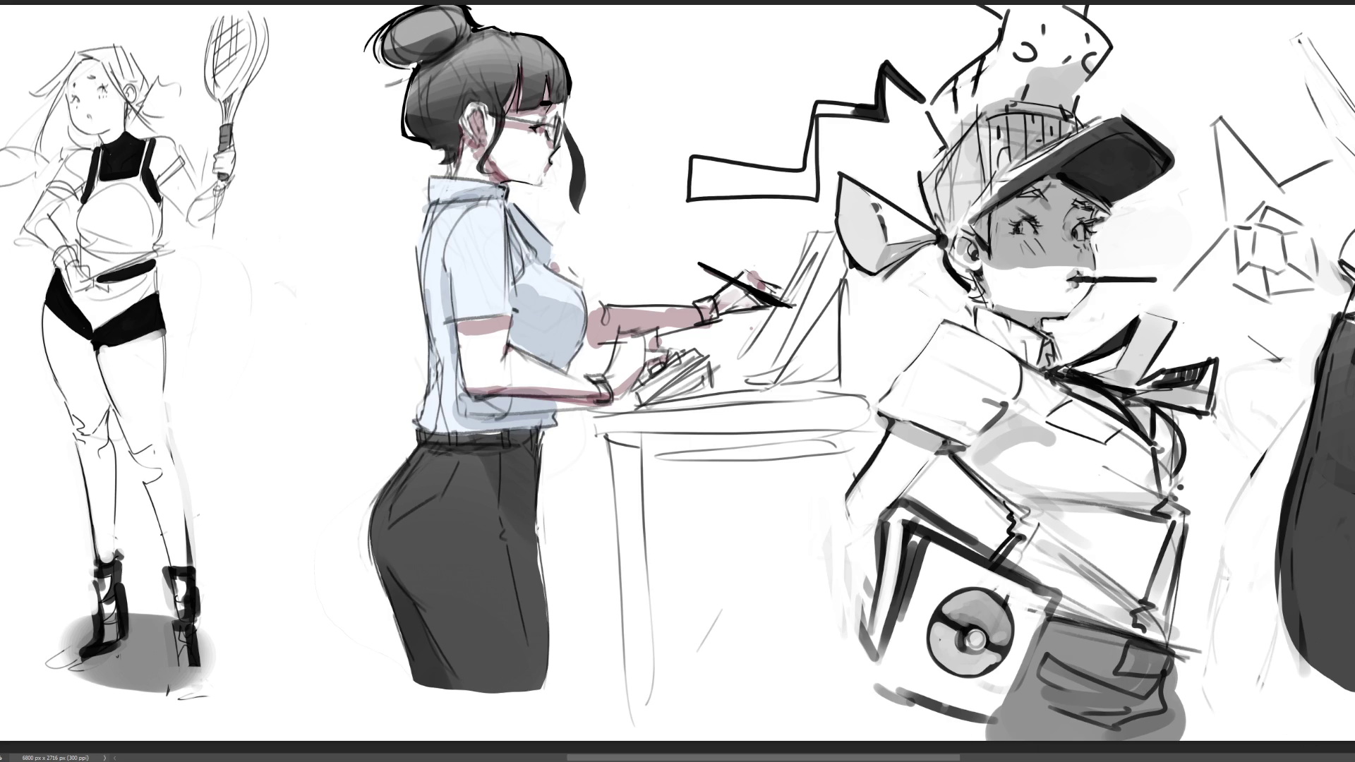
pyautogui.hotkey('ctrl', '-')
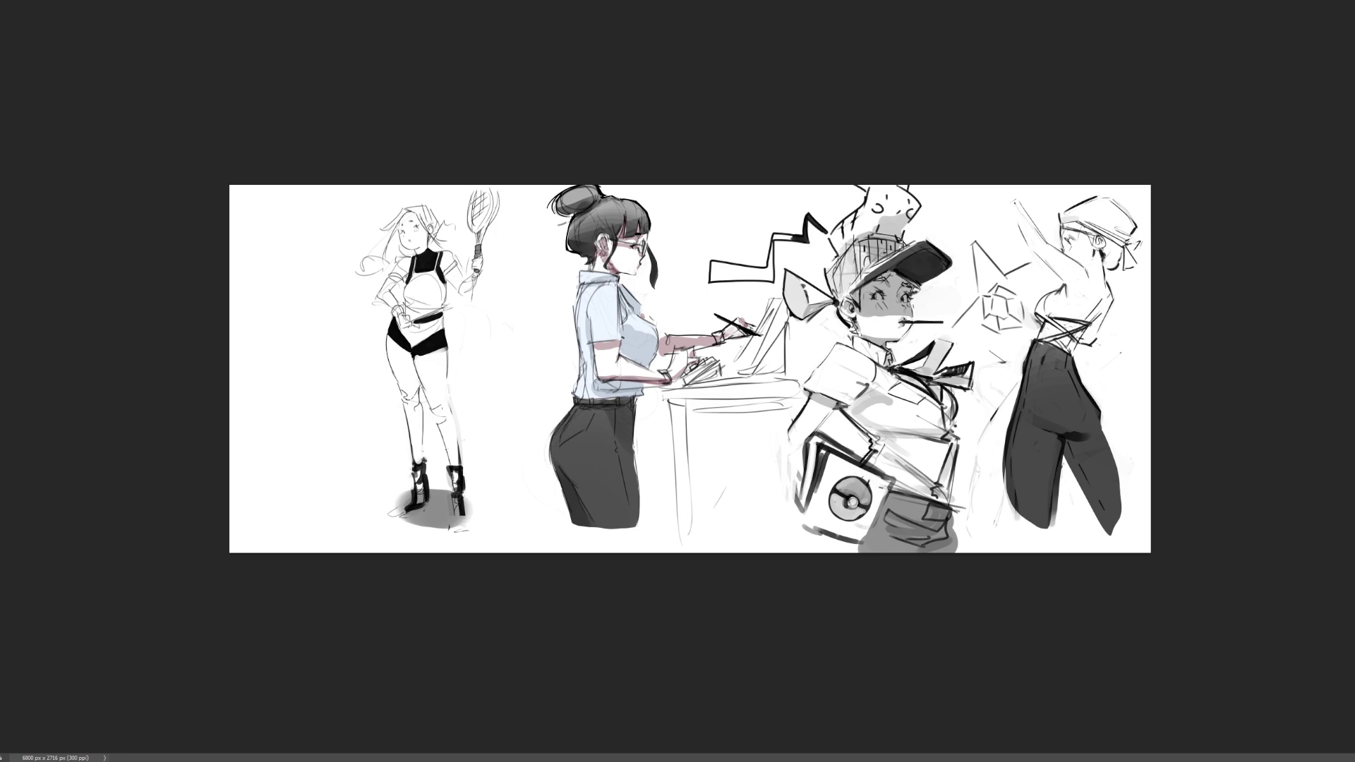
# - Zoom in on the bandana figure and darken the top edge of its trousers
pyautogui.hotkey('ctrl', '+')
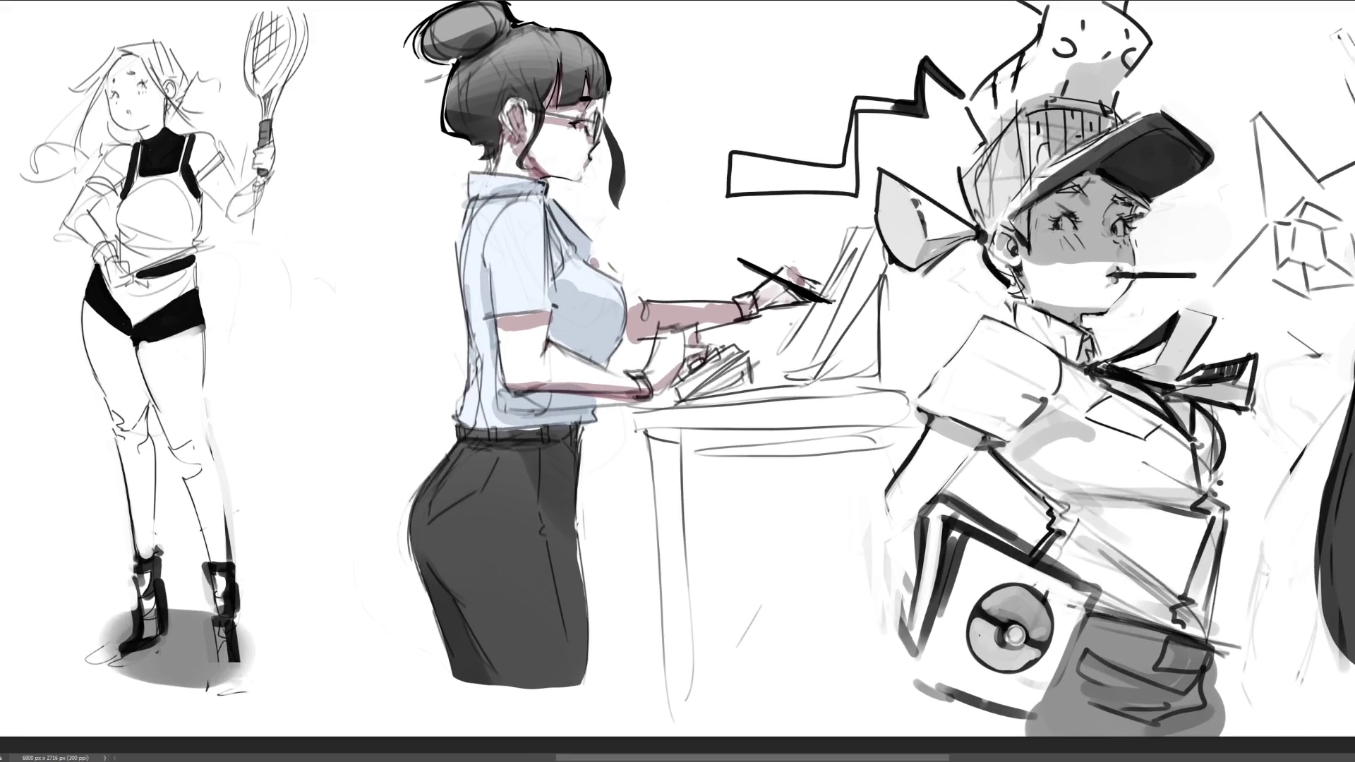
pyautogui.hscroll(3, 785, 330)
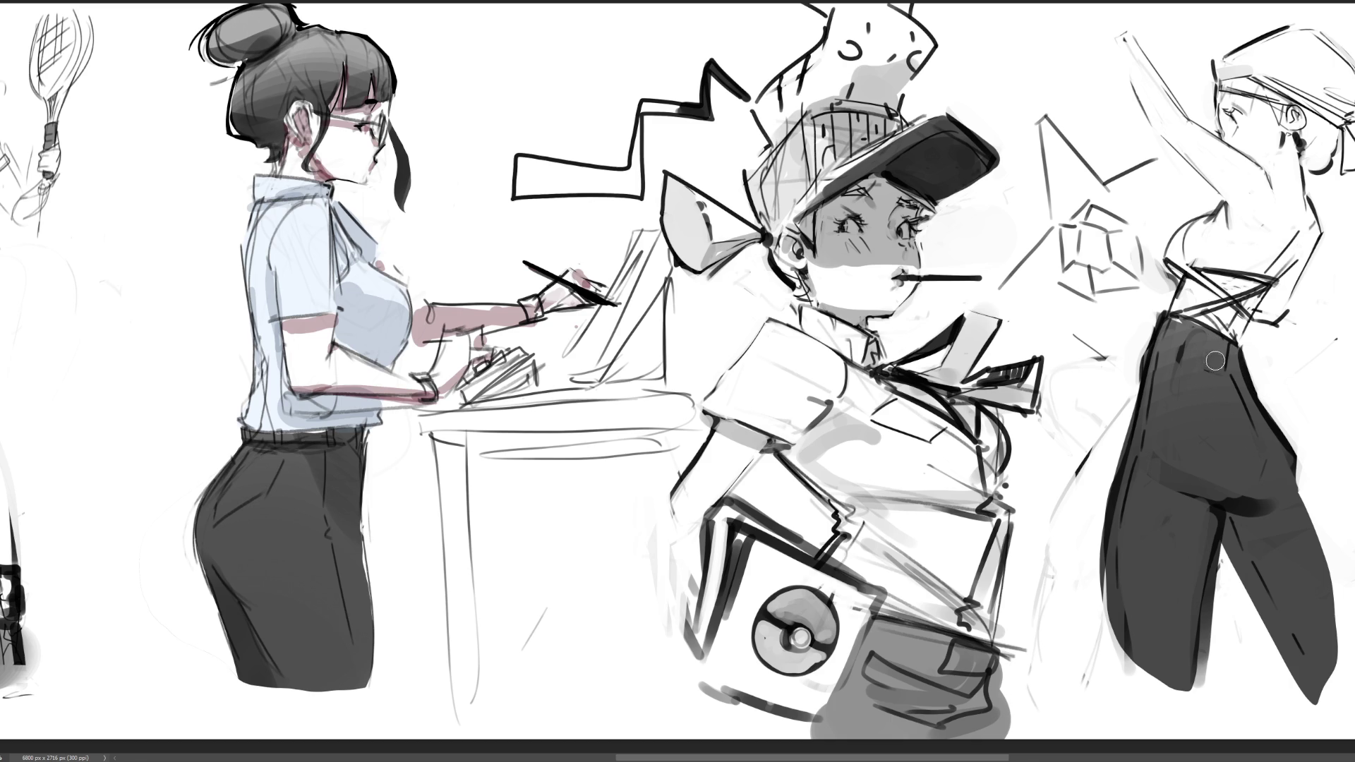
pyautogui.moveTo(1152, 312); pyautogui.dragTo(1148, 327)
# - Sketch belt loops, a buckle and a looping tie on the trouser waistband
pyautogui.moveTo(1151, 316); pyautogui.dragTo(1154, 329)
pyautogui.moveTo(1240, 348); pyautogui.dragTo(1251, 363)
pyautogui.moveTo(1181, 318)
pyautogui.mouseDown()
pyautogui.moveTo(1181, 338)
pyautogui.moveTo(1191, 320)
pyautogui.moveTo(1181, 336)
pyautogui.moveTo(1212, 330)
pyautogui.mouseUp()
pyautogui.moveTo(1237, 346); pyautogui.dragTo(1241, 360)
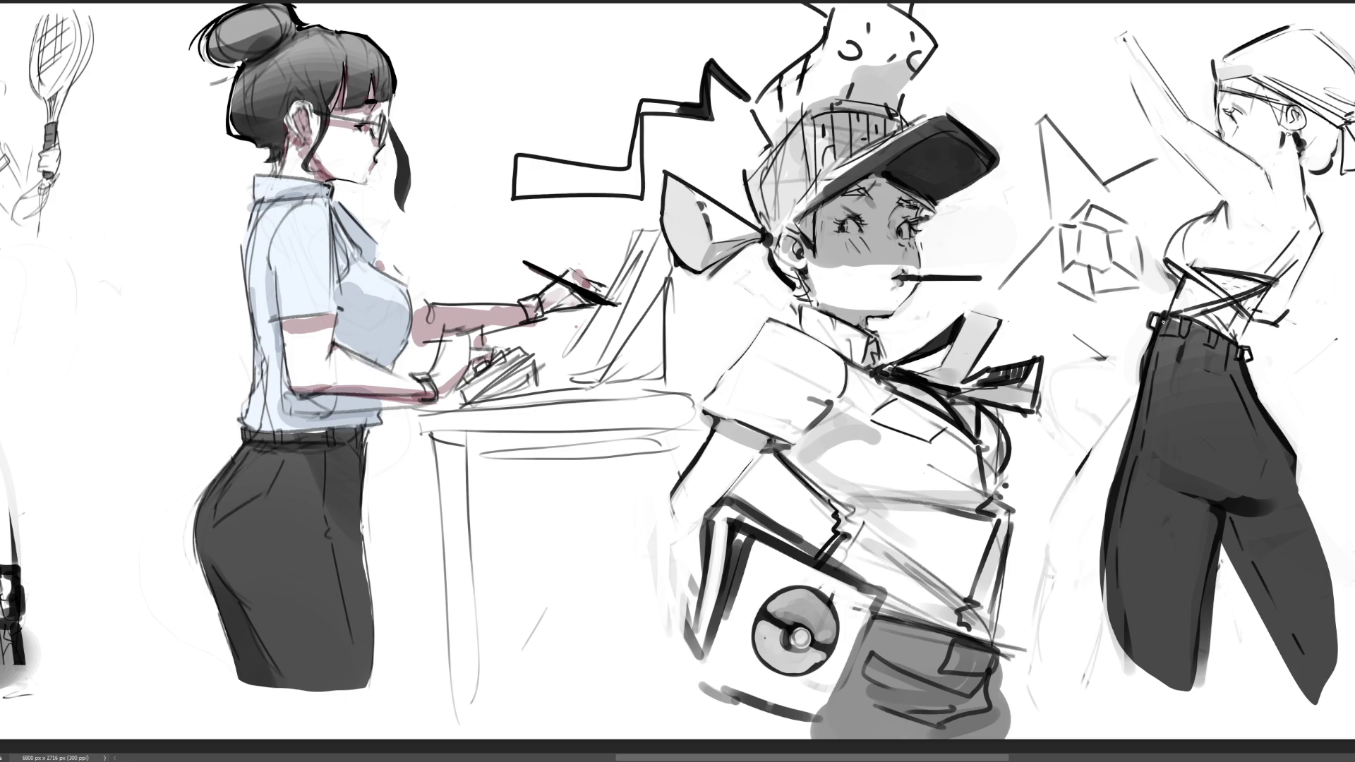
pyautogui.moveTo(1169, 325); pyautogui.dragTo(1229, 349)
pyautogui.moveTo(1151, 329)
pyautogui.mouseDown()
pyautogui.moveTo(1124, 352)
pyautogui.moveTo(1142, 357)
pyautogui.moveTo(1132, 372)
pyautogui.mouseUp()
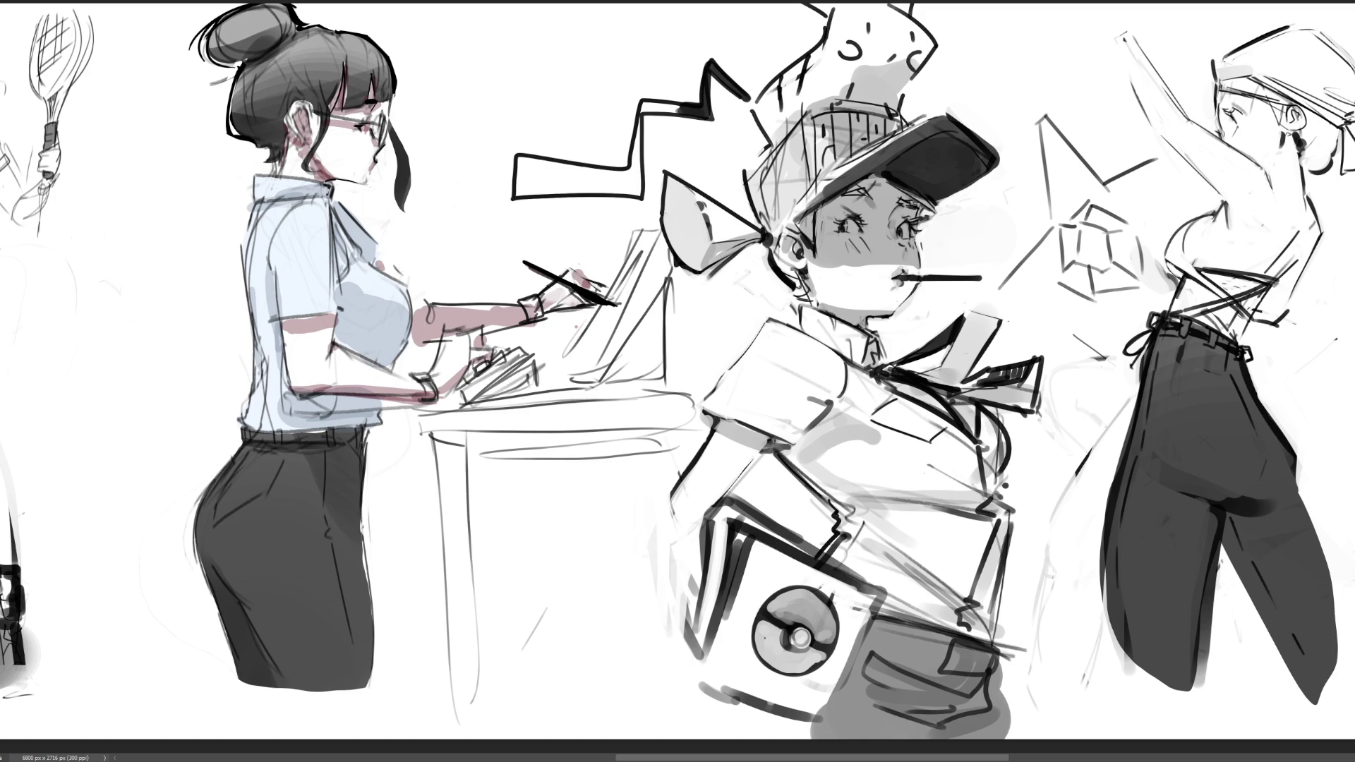
# - Darken the headband over the forehead, redrawing its stroke once
pyautogui.moveTo(1215, 77); pyautogui.dragTo(1240, 82)
pyautogui.moveTo(1216, 89)
pyautogui.mouseDown()
pyautogui.moveTo(1275, 75)
pyautogui.moveTo(1347, 112)
pyautogui.mouseUp()
pyautogui.hotkey('ctrl', 'z')
pyautogui.moveTo(1260, 75)
pyautogui.mouseDown()
pyautogui.moveTo(1340, 111)
pyautogui.moveTo(1354, 135)
pyautogui.mouseUp()
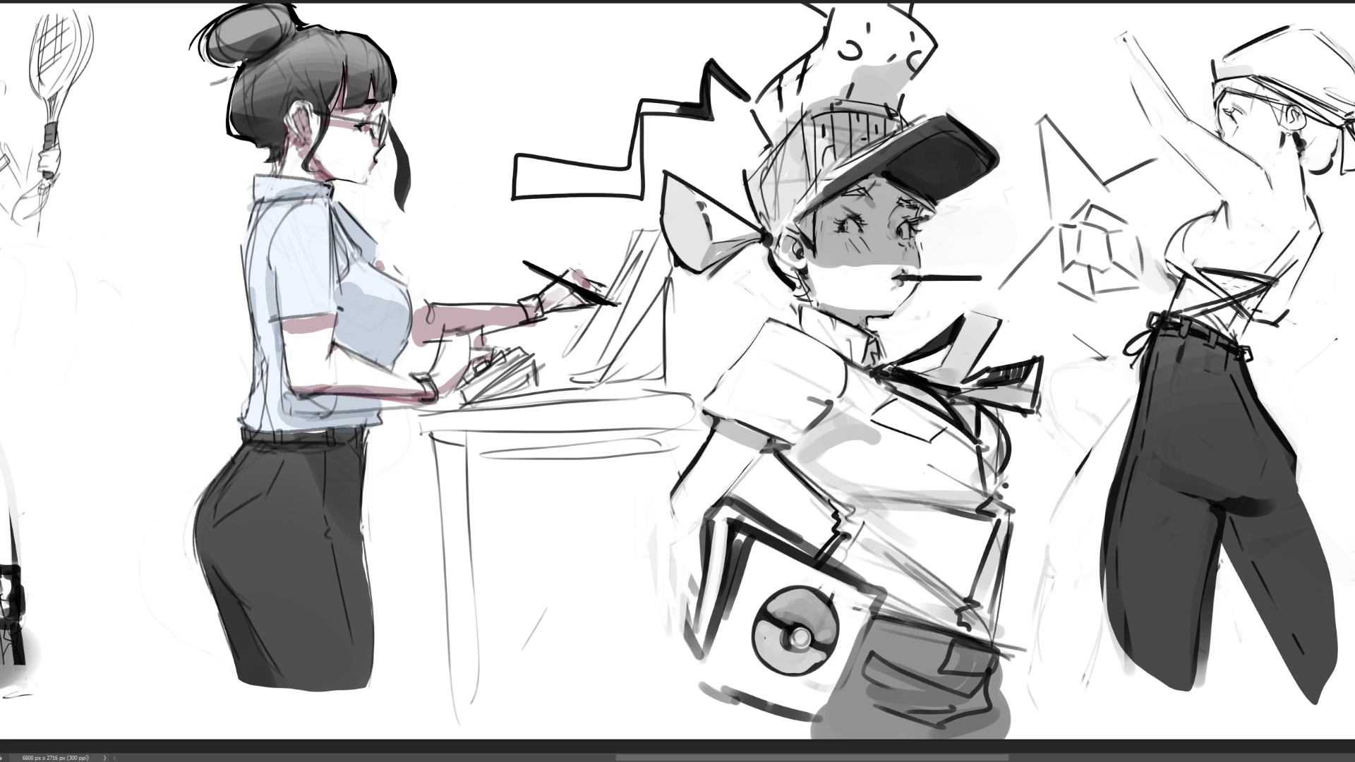
# - Sketch and darken the bandana figure's head outline near the ear and headband
pyautogui.moveTo(1343, 136)
pyautogui.mouseDown()
pyautogui.moveTo(1340, 181)
pyautogui.moveTo(1354, 144)
pyautogui.mouseUp()
pyautogui.moveTo(1206, 78)
pyautogui.mouseDown()
pyautogui.moveTo(1194, 102)
pyautogui.moveTo(1210, 124)
pyautogui.moveTo(1213, 109)
pyautogui.mouseUp()
pyautogui.hotkey('ctrl', 'z')
pyautogui.hotkey('ctrl', 'z')
pyautogui.hotkey('ctrl', 'z')
pyautogui.hotkey('ctrl', 'z')
pyautogui.hotkey('ctrl', 'z')
pyautogui.moveTo(1216, 64)
pyautogui.mouseDown()
pyautogui.moveTo(1240, 43)
pyautogui.moveTo(1290, 35)
pyautogui.moveTo(1334, 47)
pyautogui.moveTo(1330, 103)
pyautogui.mouseUp()
pyautogui.hotkey('ctrl', 'z')
pyautogui.hotkey('ctrl', 'z')
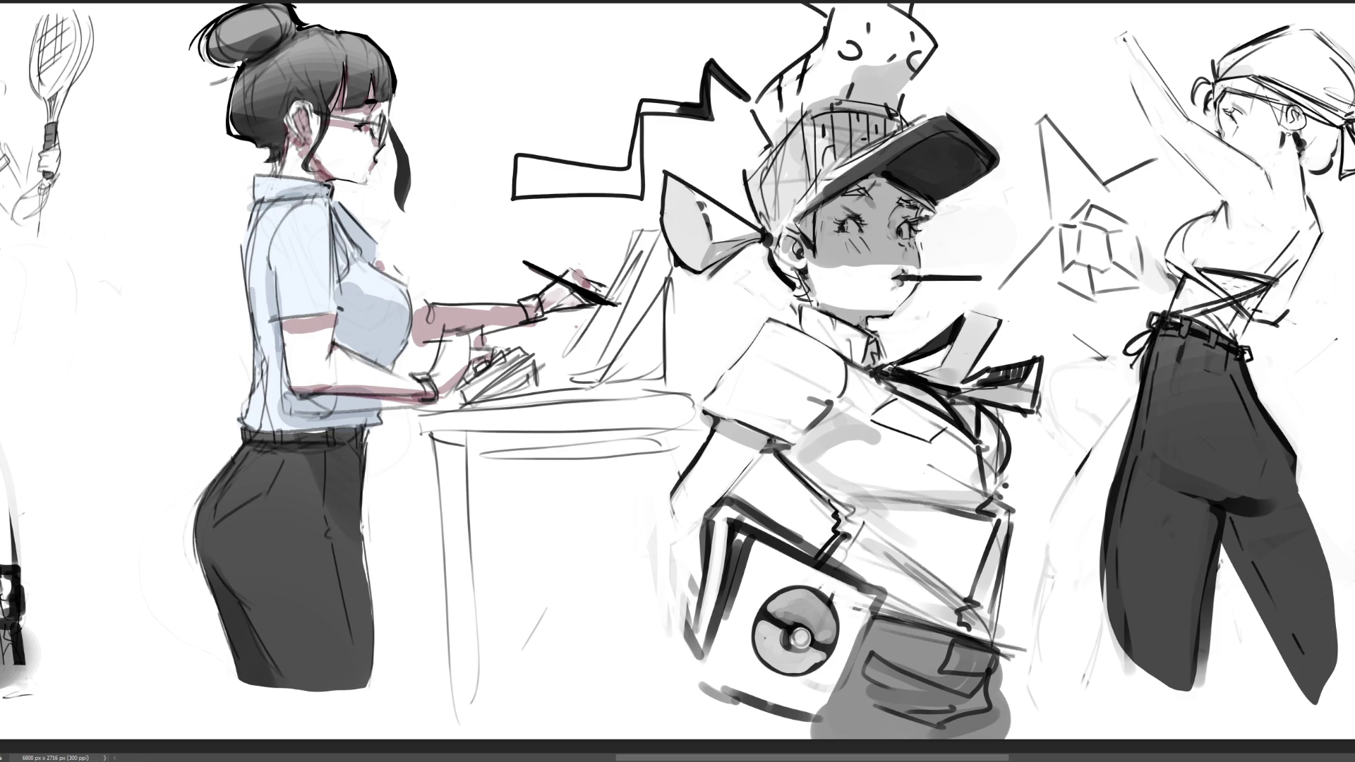
pyautogui.moveTo(1342, 53); pyautogui.dragTo(1317, 109)
pyautogui.moveTo(1326, 68); pyautogui.dragTo(1346, 104)
pyautogui.moveTo(1327, 37); pyautogui.dragTo(1352, 62)
pyautogui.hotkey('ctrl', 'z')
# - Arc the top of the head and add strokes for the hair bun, headband line and eye
pyautogui.moveTo(1315, 30); pyautogui.dragTo(1354, 67)
pyautogui.moveTo(1300, 150)
pyautogui.mouseDown()
pyautogui.moveTo(1330, 125)
pyautogui.moveTo(1314, 161)
pyautogui.mouseUp()
pyautogui.moveTo(1305, 174); pyautogui.dragTo(1325, 169)
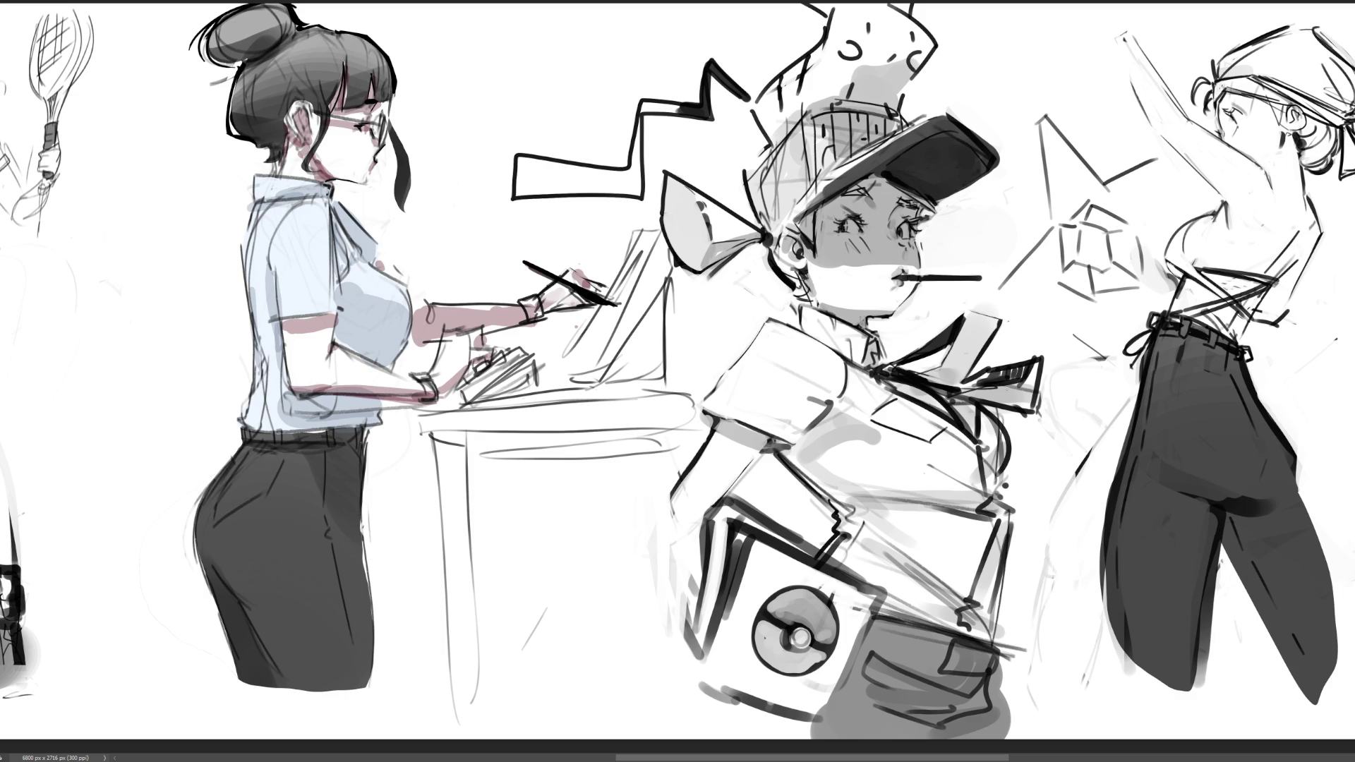
pyautogui.moveTo(1236, 73); pyautogui.dragTo(1304, 79)
pyautogui.moveTo(1217, 64); pyautogui.dragTo(1272, 79)
pyautogui.moveTo(1270, 103)
pyautogui.mouseDown()
pyautogui.moveTo(1289, 131)
pyautogui.moveTo(1289, 107)
pyautogui.mouseUp()
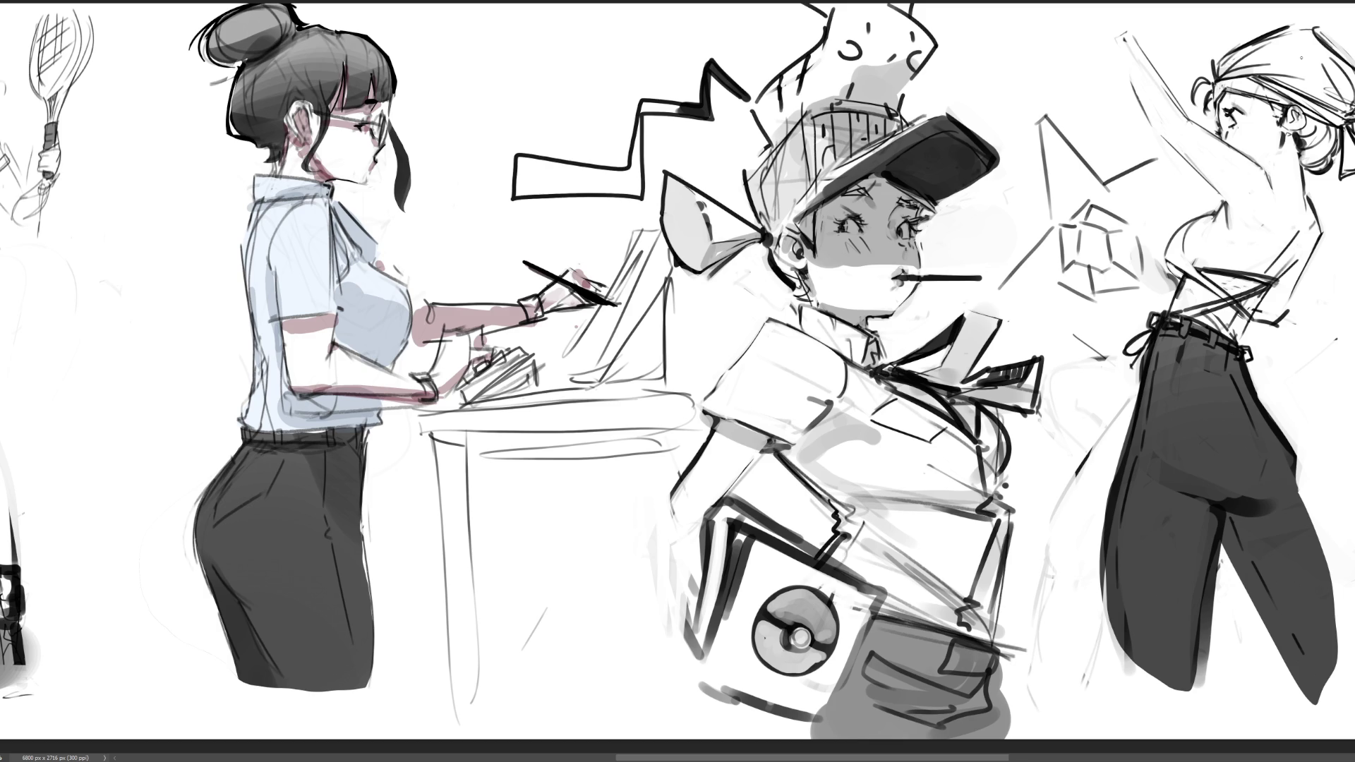
# - Outline a back pocket on her trousers with a light highlight, discarding a stray hip stroke
pyautogui.moveTo(1188, 269); pyautogui.dragTo(1198, 257)
pyautogui.hotkey('ctrl', 'z')
pyautogui.moveTo(1193, 382)
pyautogui.mouseDown()
pyautogui.moveTo(1227, 386)
pyautogui.moveTo(1234, 398)
pyautogui.moveTo(1205, 434)
pyautogui.moveTo(1236, 467)
pyautogui.moveTo(1224, 455)
pyautogui.moveTo(1249, 452)
pyautogui.mouseUp()
pyautogui.moveTo(1234, 398); pyautogui.dragTo(1253, 443)
pyautogui.moveTo(1201, 431); pyautogui.dragTo(1204, 439)
pyautogui.hotkey('ctrl', '0')
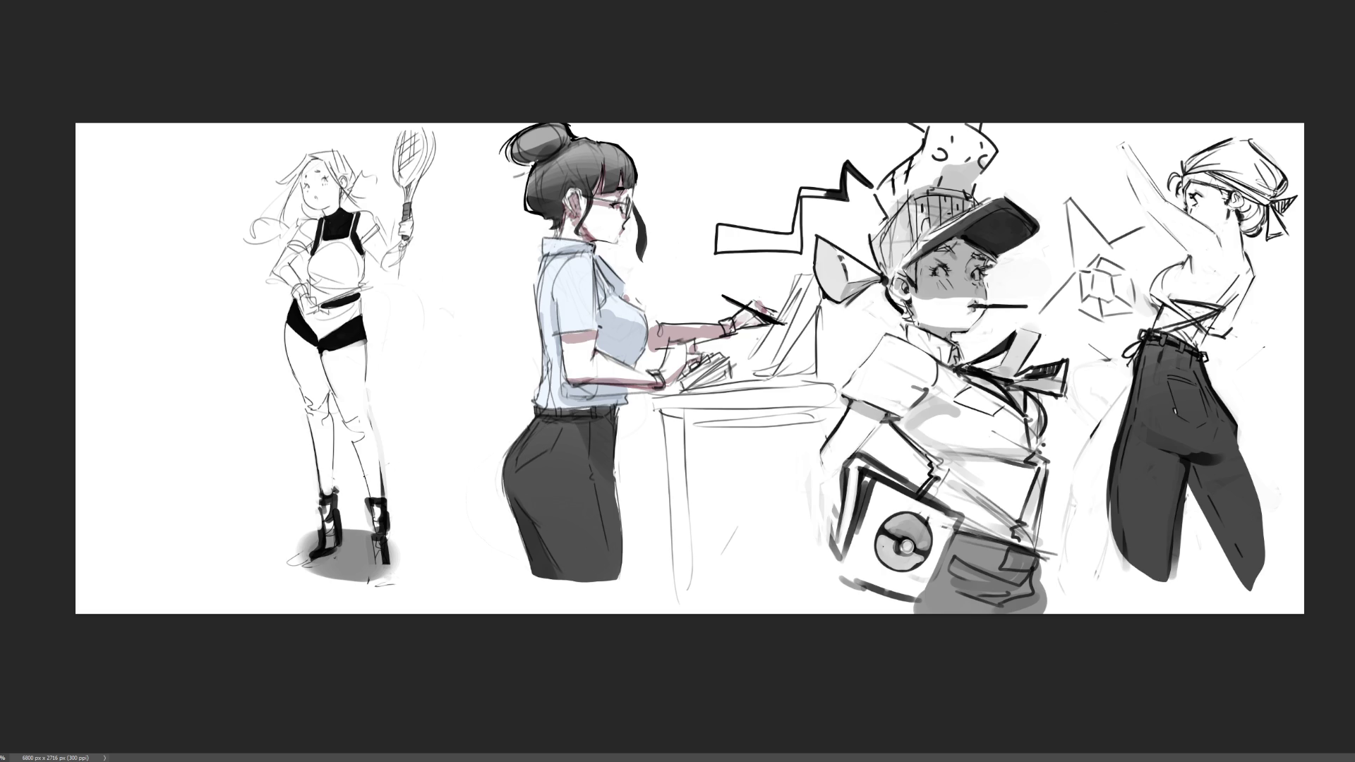
# - Zoom in and stroke a vertical crease down the office worker's dark trousers, then fit the sheet
pyautogui.hotkey('ctrl', '+')
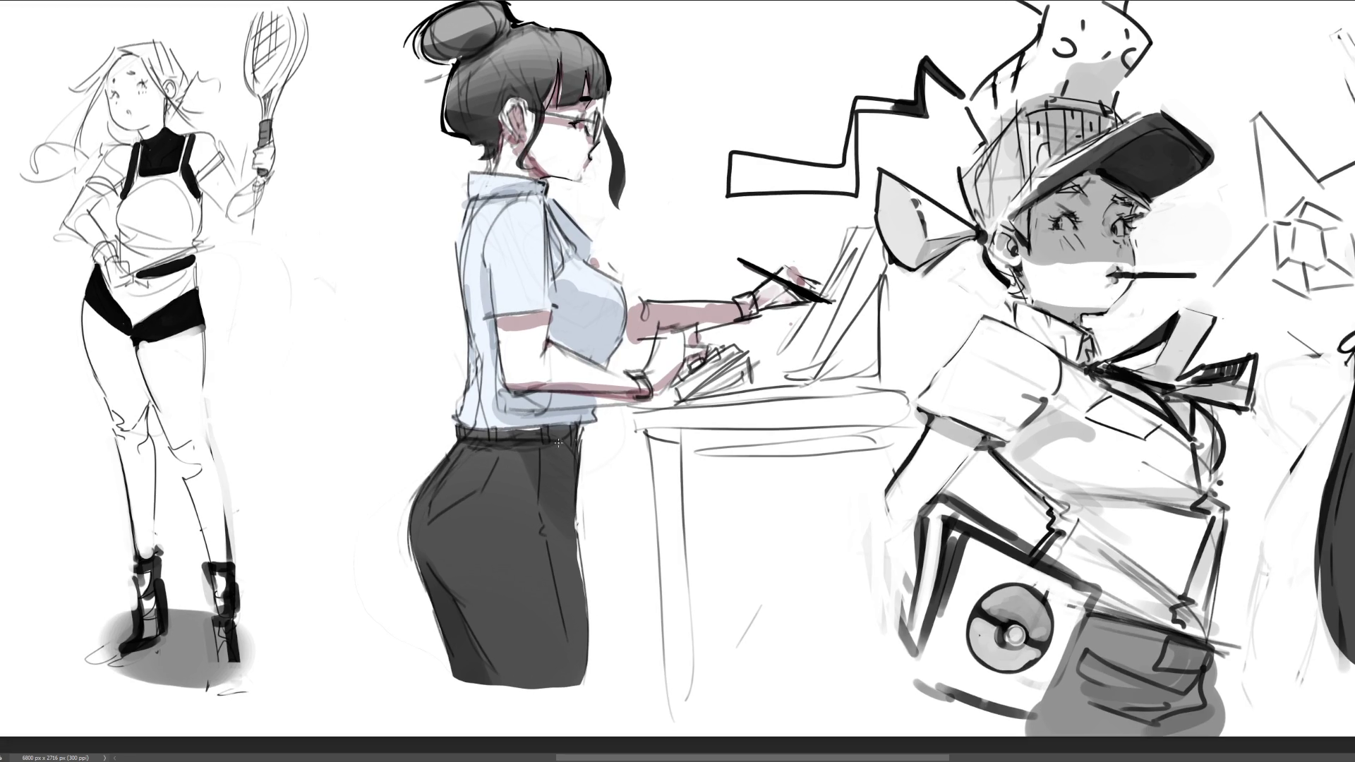
pyautogui.moveTo(562, 451)
pyautogui.mouseDown()
pyautogui.moveTo(577, 474)
pyautogui.moveTo(539, 471)
pyautogui.moveTo(538, 504)
pyautogui.moveTo(565, 639)
pyautogui.mouseUp()
pyautogui.hotkey('ctrl', 'z')
pyautogui.hotkey('ctrl', 'z')
pyautogui.hotkey('ctrl', 'z')
pyautogui.hotkey('ctrl', 'z')
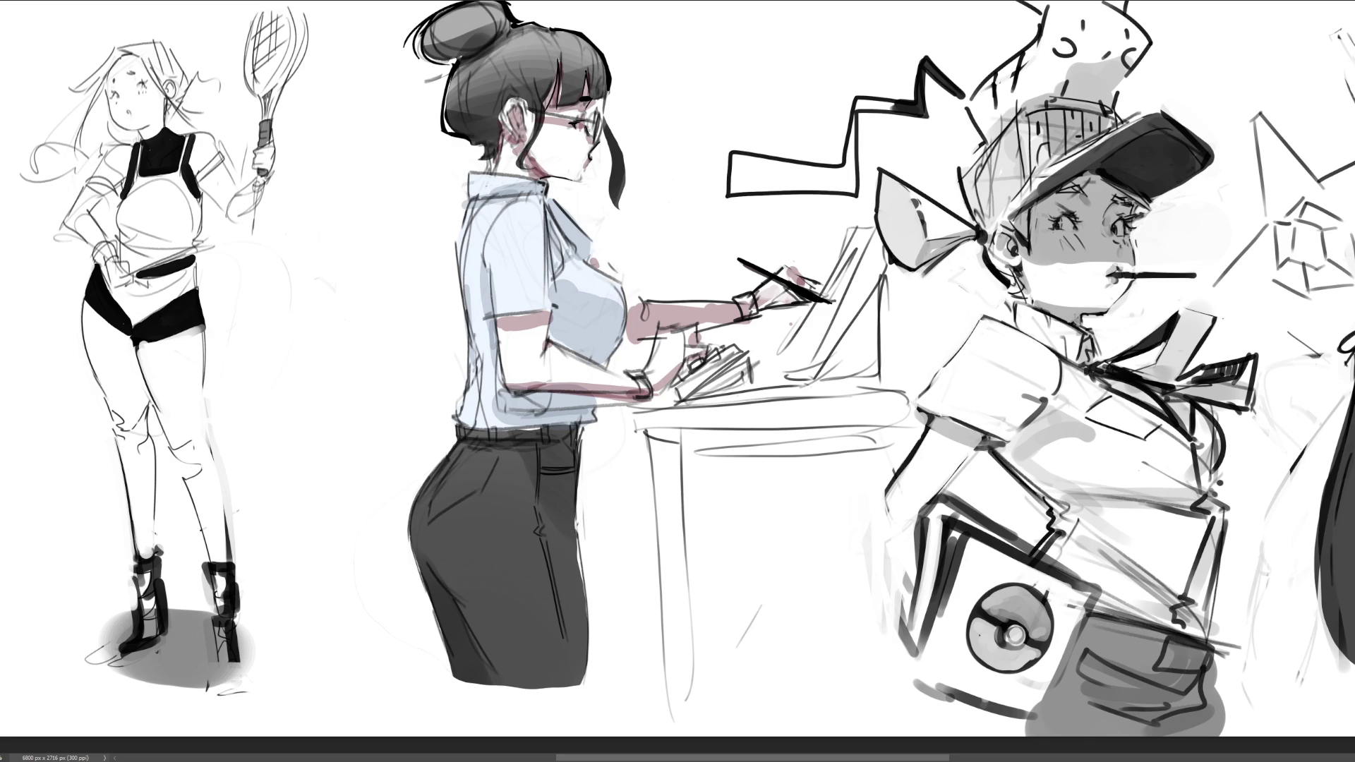
pyautogui.hotkey('ctrl', '0')
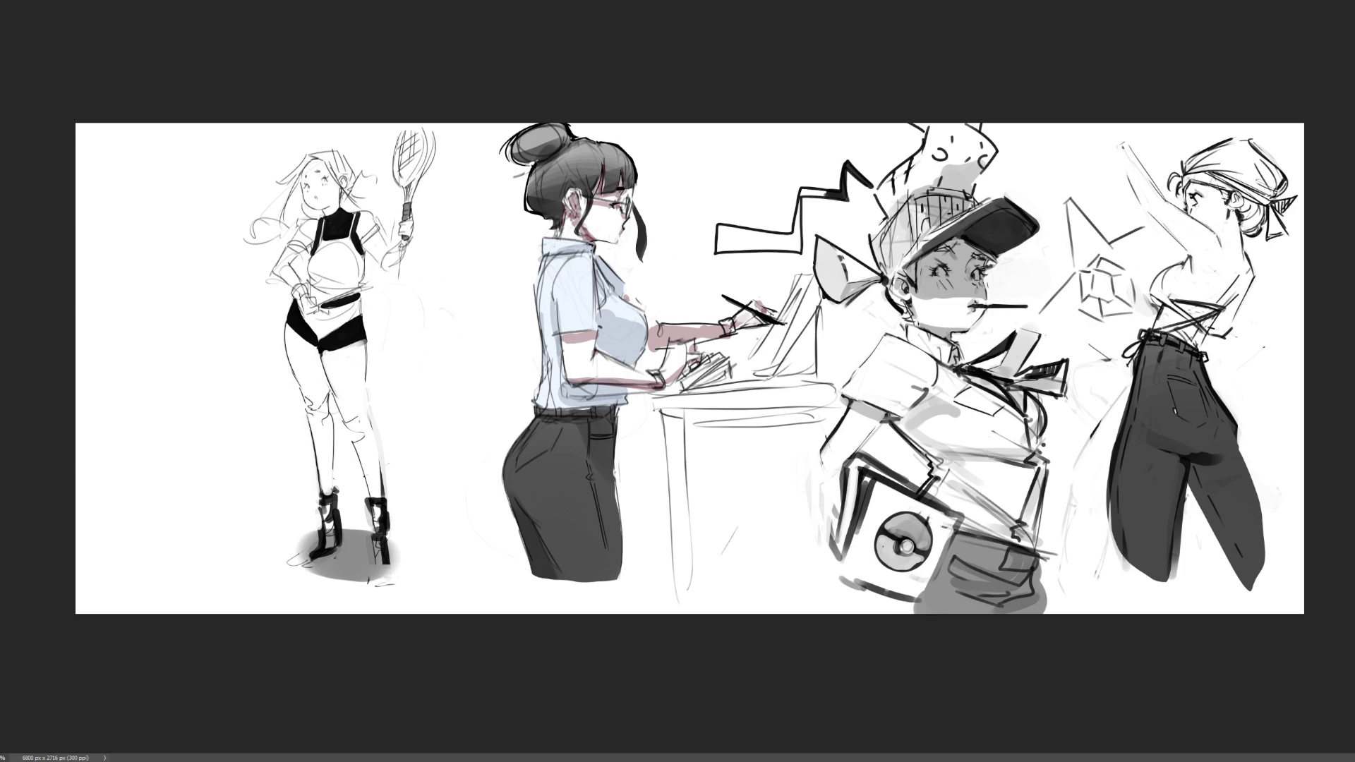
# - Toggle the middle figure's colour layer on and off to compare
pyautogui.hotkey('ctrl', ',')
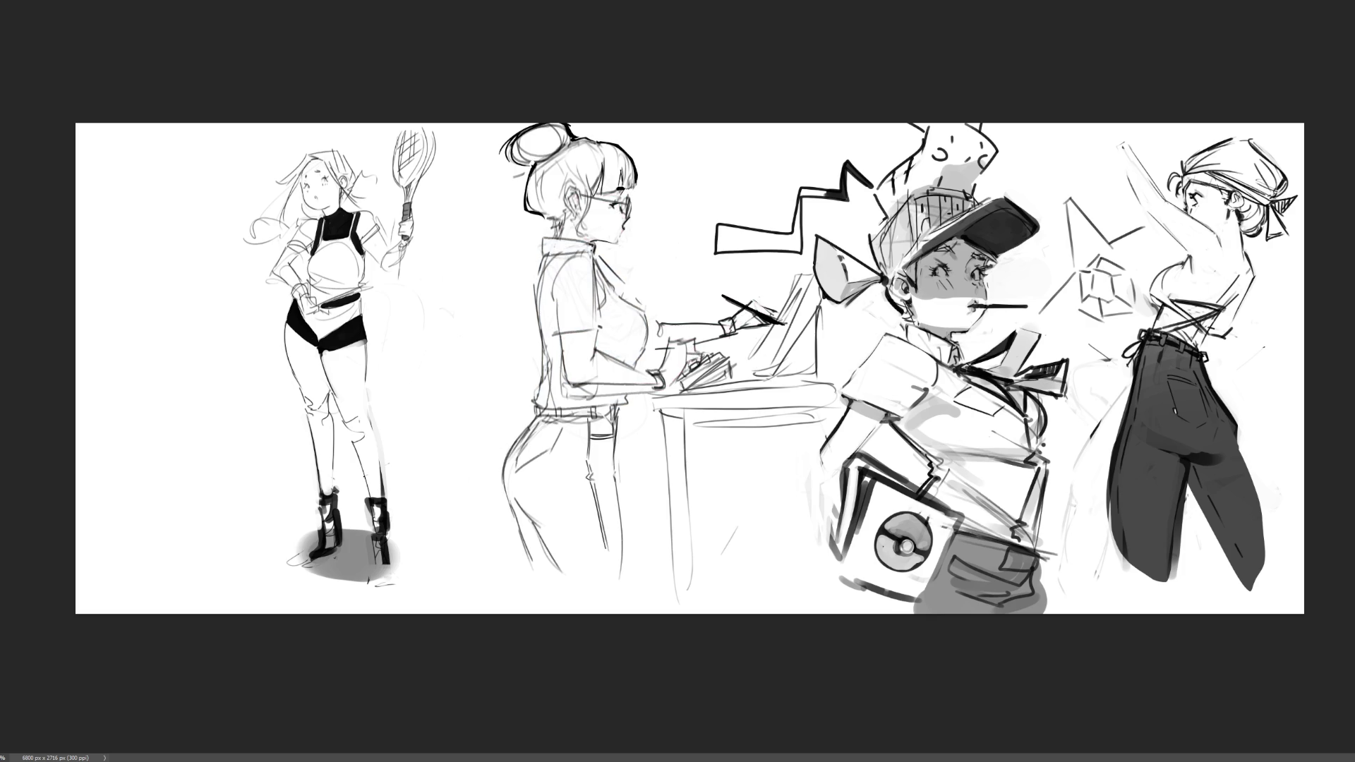
pyautogui.hotkey('ctrl', ',')
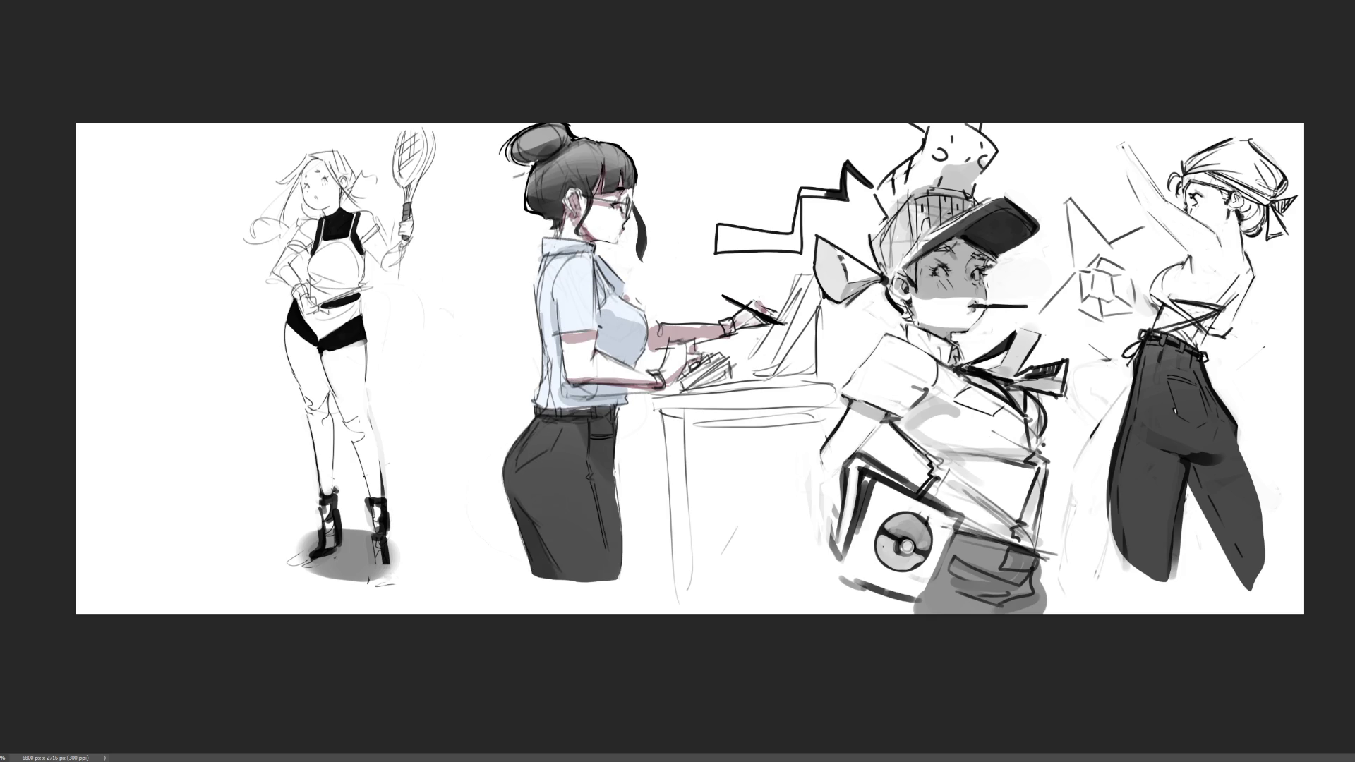
pyautogui.hotkey('ctrl', ',')
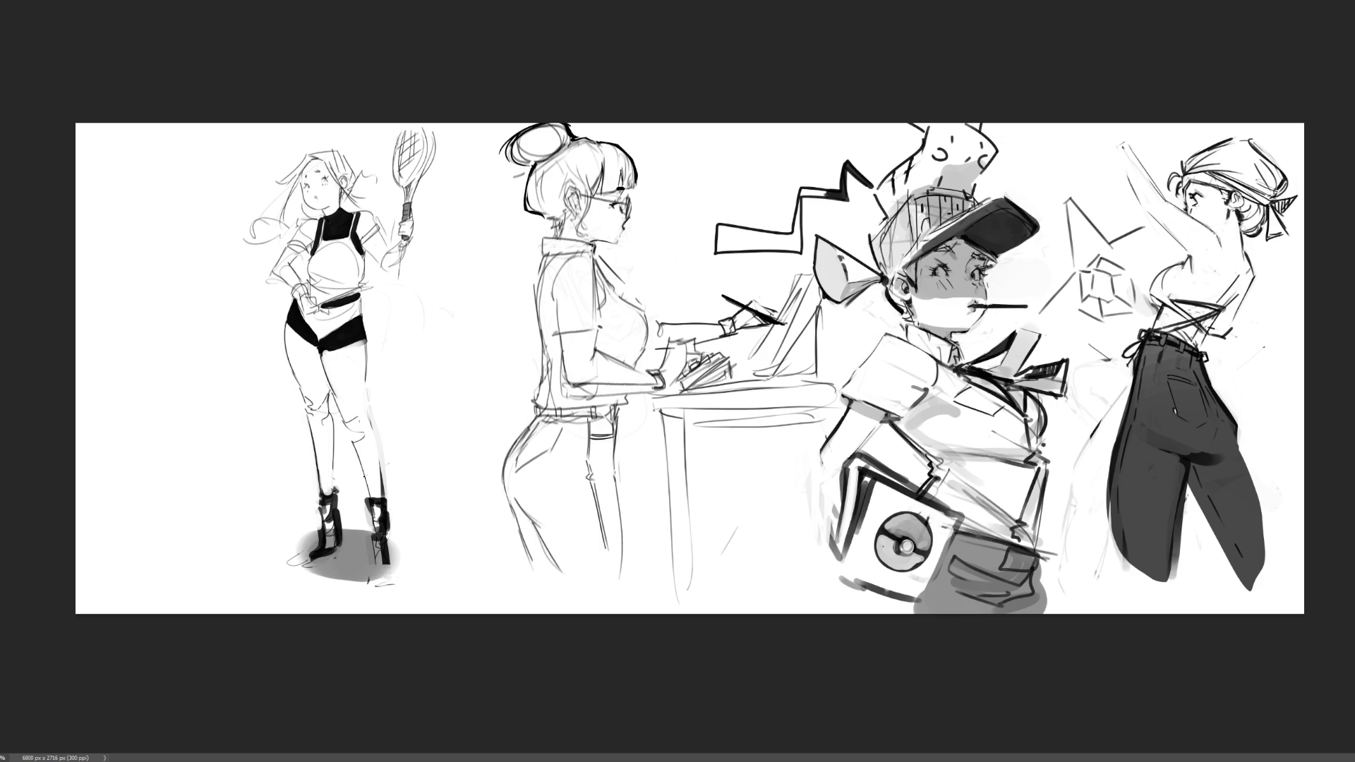
pyautogui.hotkey('ctrl', ',')
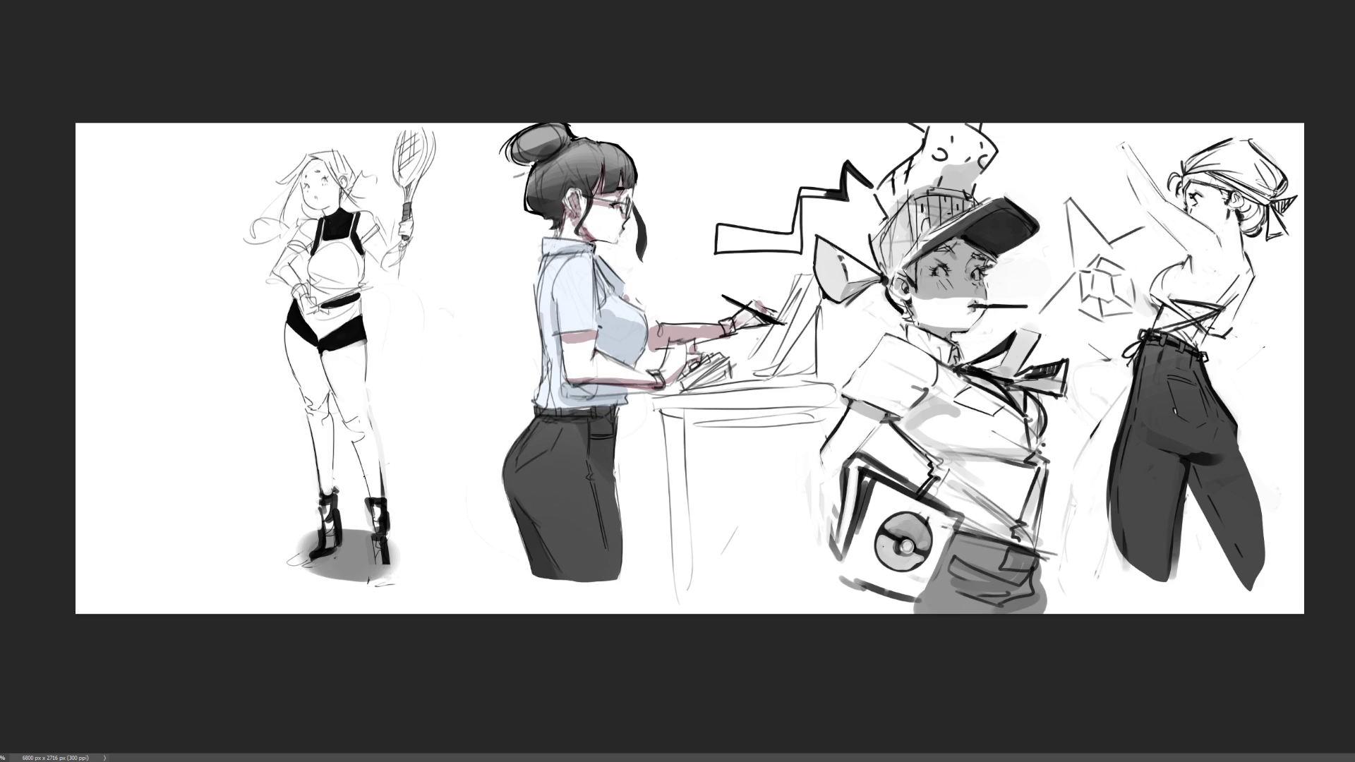
pyautogui.hotkey('ctrl', ',')
pyautogui.hotkey('ctrl', ',')
# - Lasso and cut the tennis-racket figure, paste it, and move it back to the left
pyautogui.moveTo(447, 293)
pyautogui.mouseDown()
pyautogui.moveTo(464, 184)
pyautogui.moveTo(186, 123)
pyautogui.moveTo(520, 686)
pyautogui.mouseUp()
pyautogui.press('Delete')
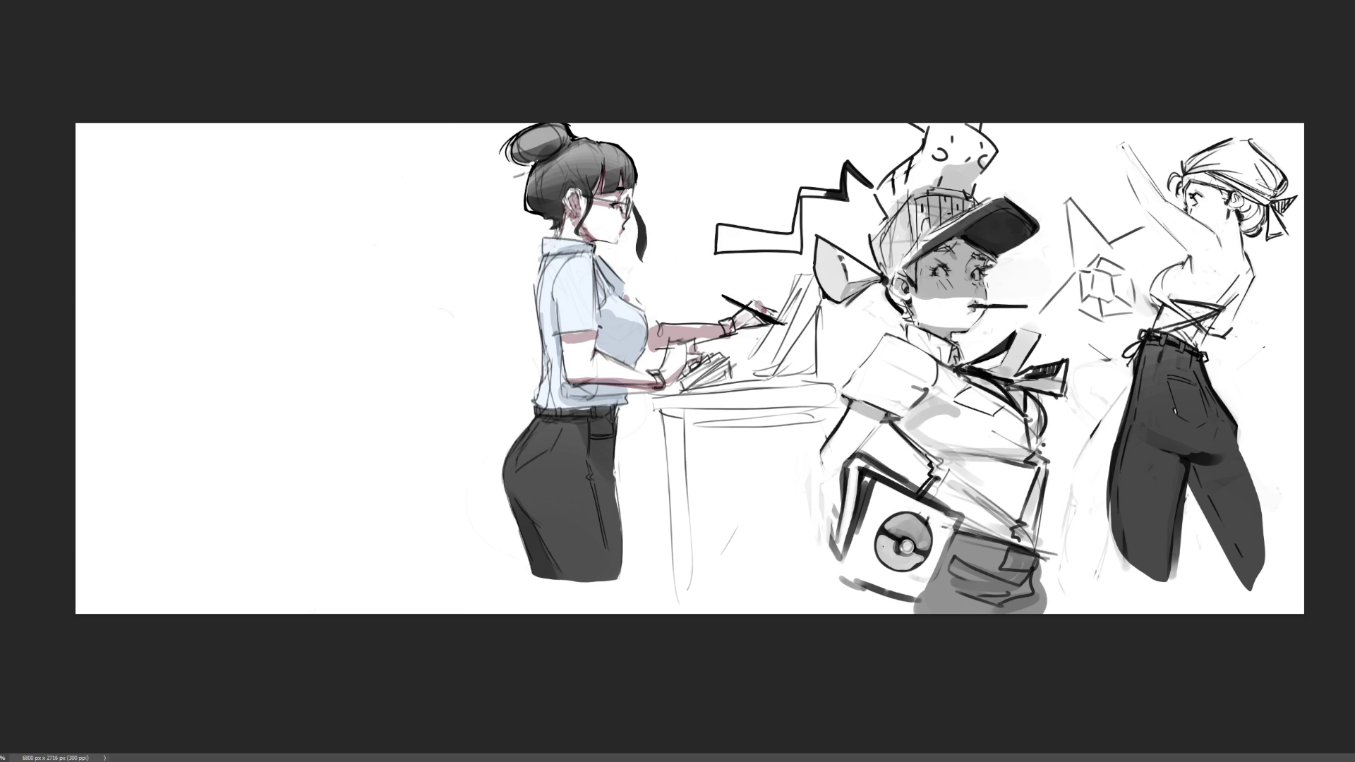
pyautogui.hotkey('ctrl', 'v')
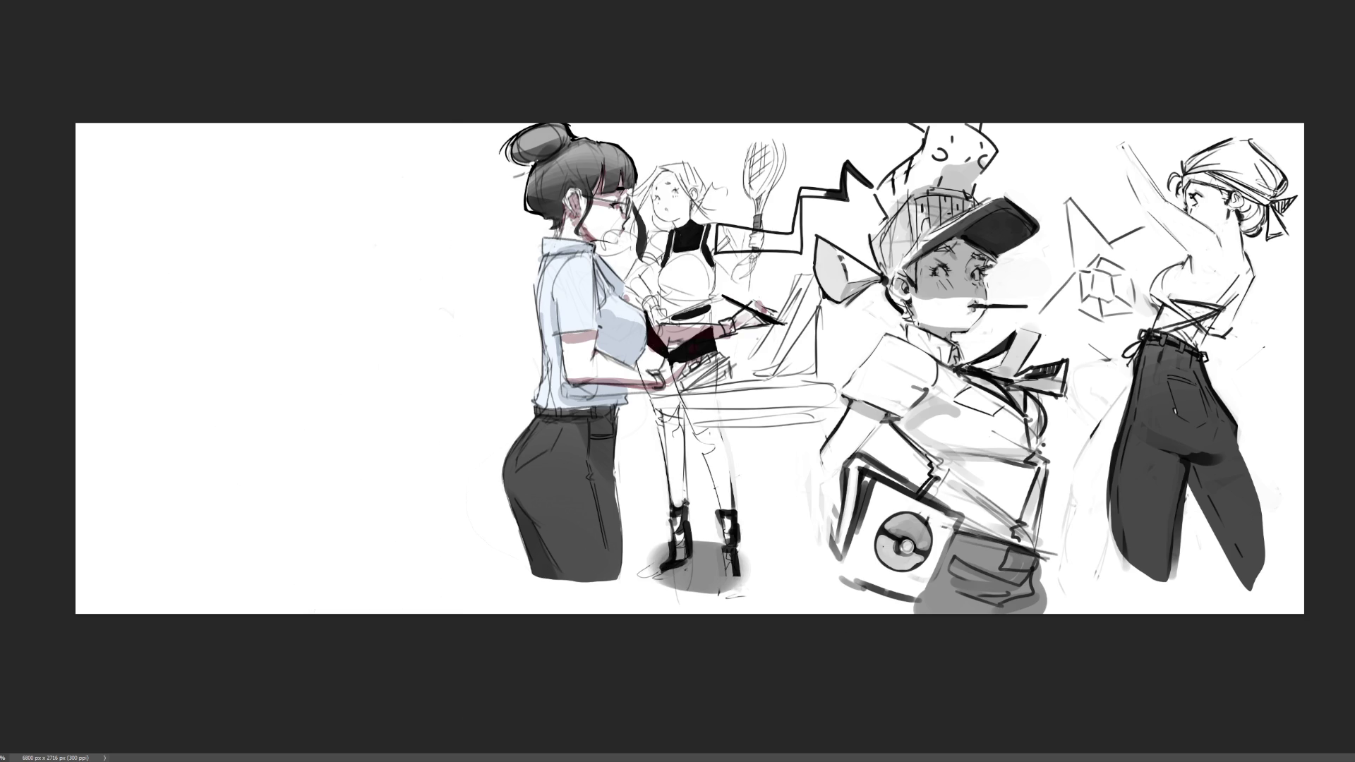
pyautogui.hotkey('ctrl', 't')
pyautogui.moveTo(755, 186); pyautogui.dragTo(399, 185)
pyautogui.press('Return')
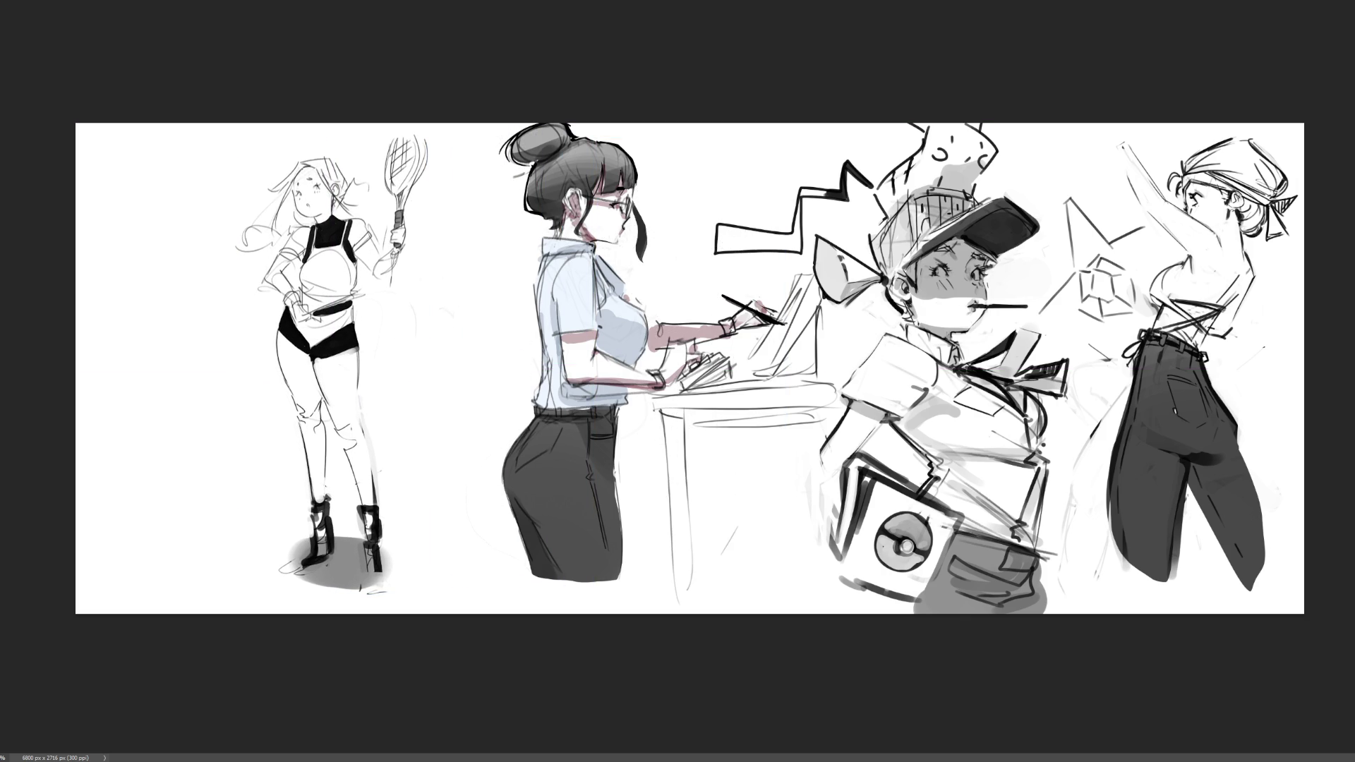
# - Hide the tennis-racket figure and the older seated-figure sketch on the left
pyautogui.press('Delete')
pyautogui.hotkey('ctrl', 'z')
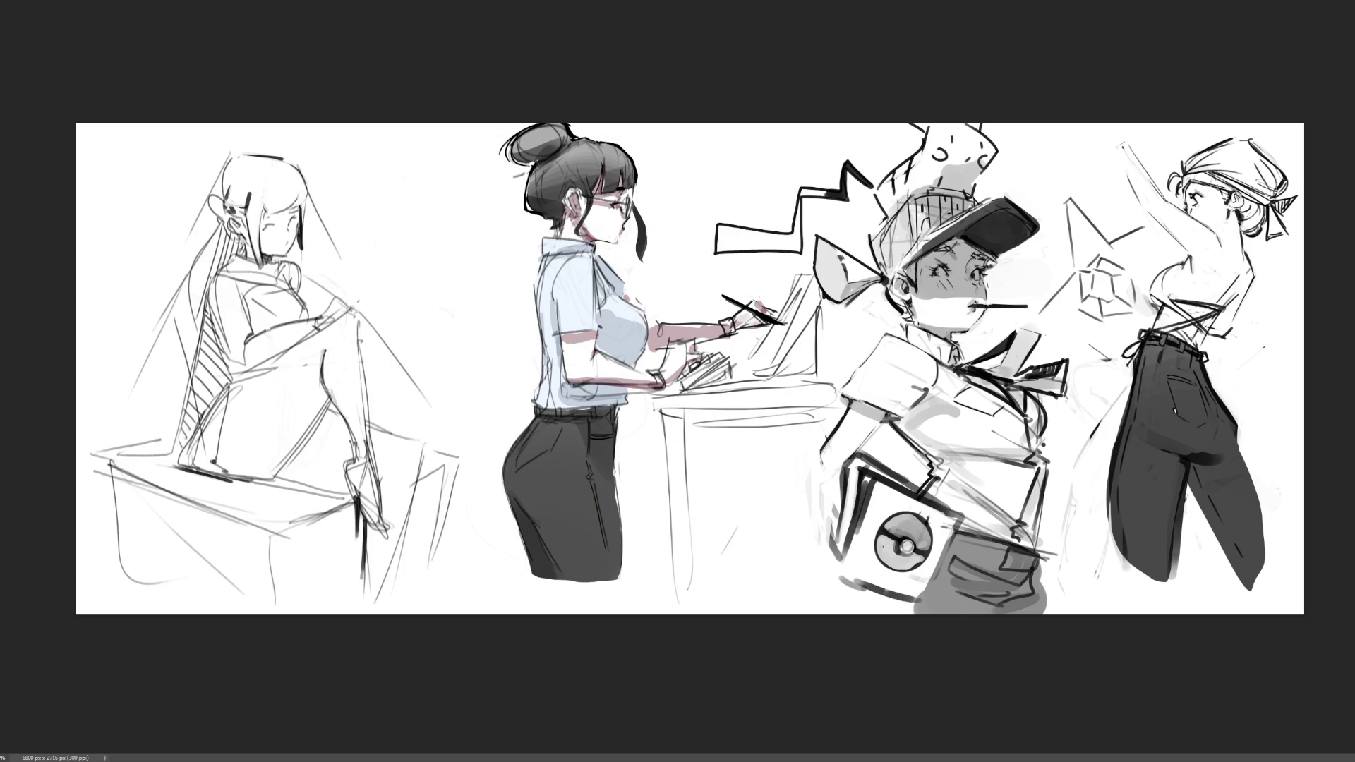
pyautogui.press('Delete')
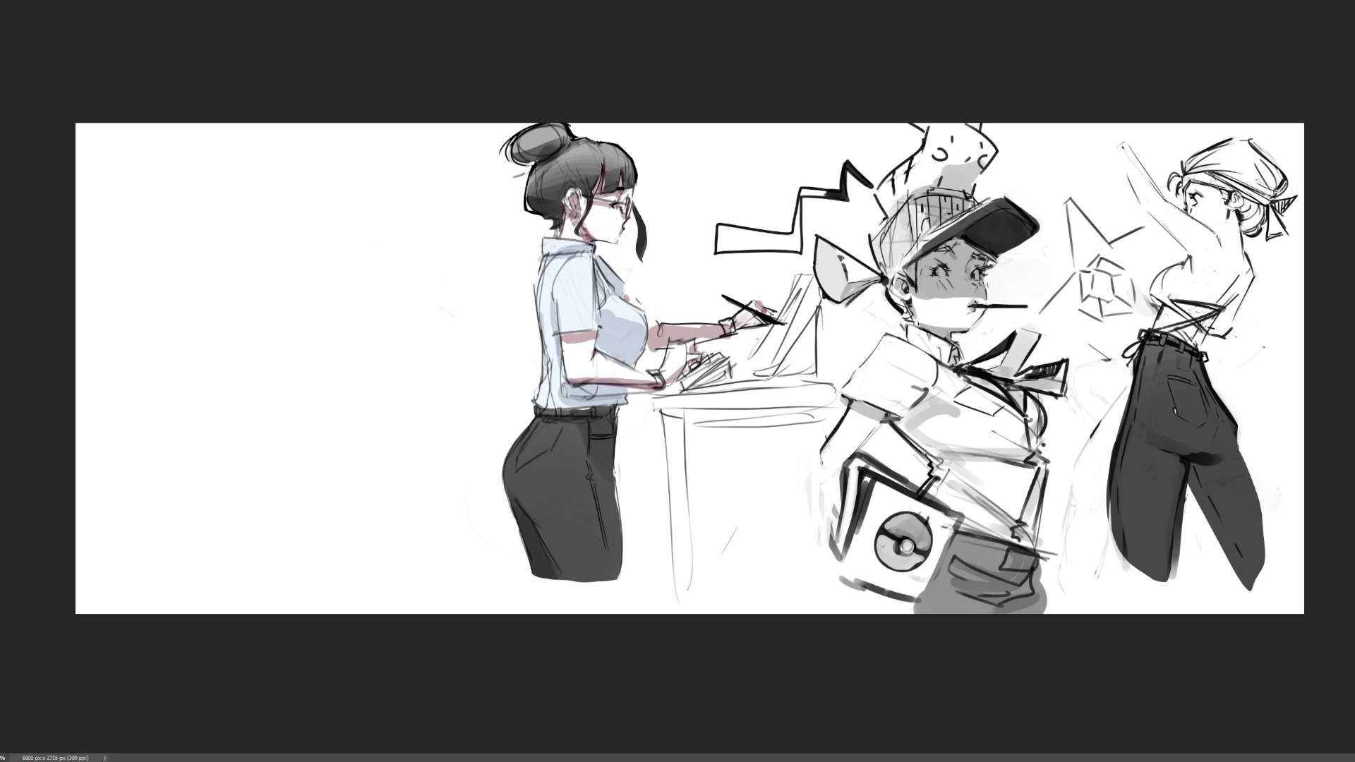
pyautogui.hotkey('ctrl', 'a')
pyautogui.hotkey('ctrl', 't')
# - Shift all the artwork about 550 px to the left
pyautogui.moveTo(1065, 378); pyautogui.dragTo(670, 379)
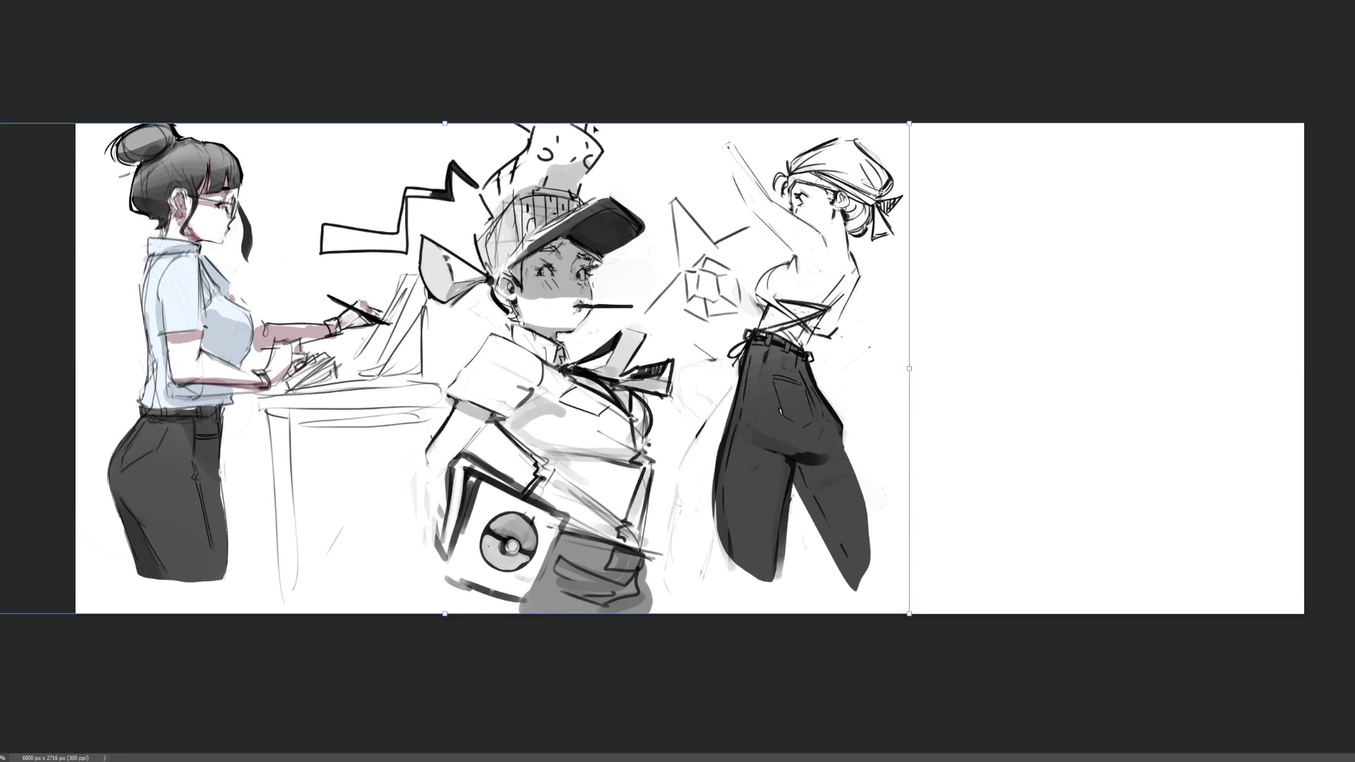
pyautogui.press('Return')
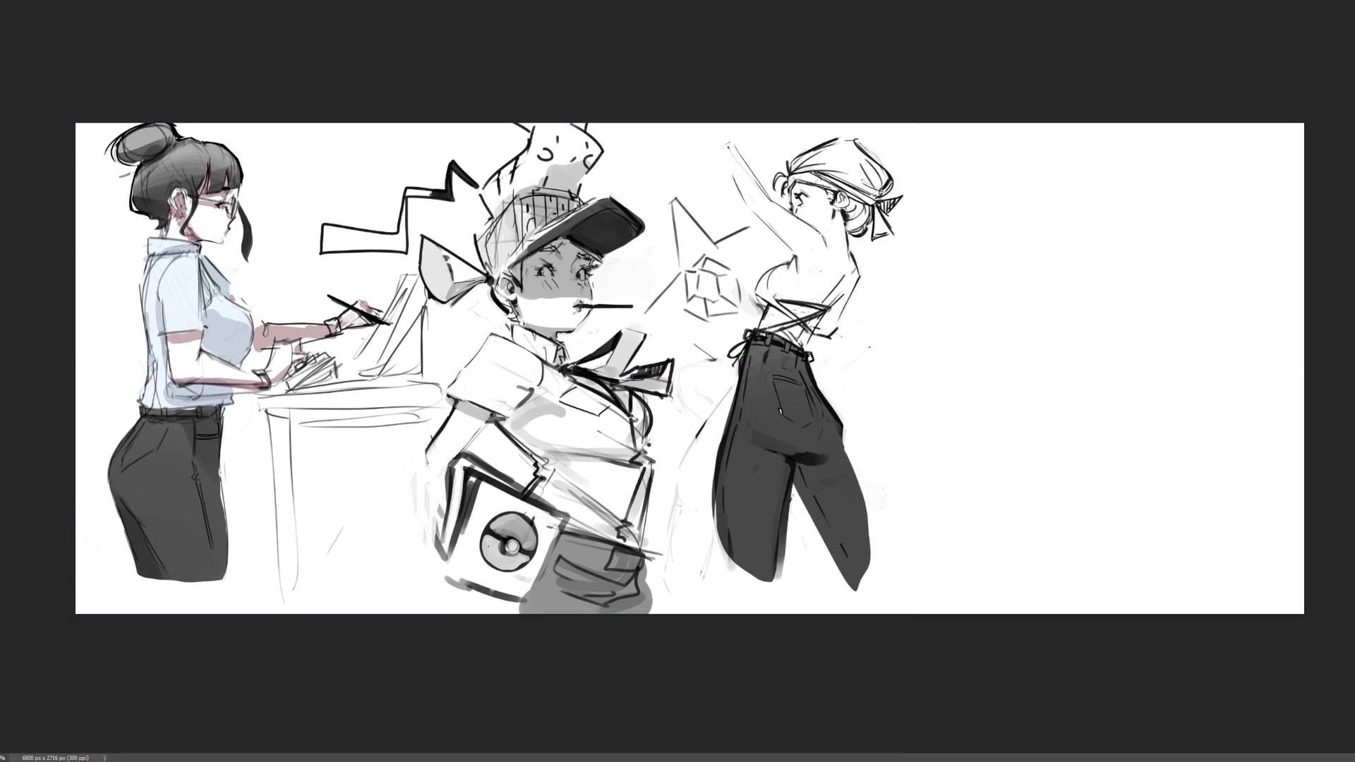
pyautogui.scroll(1, 1129, 395)
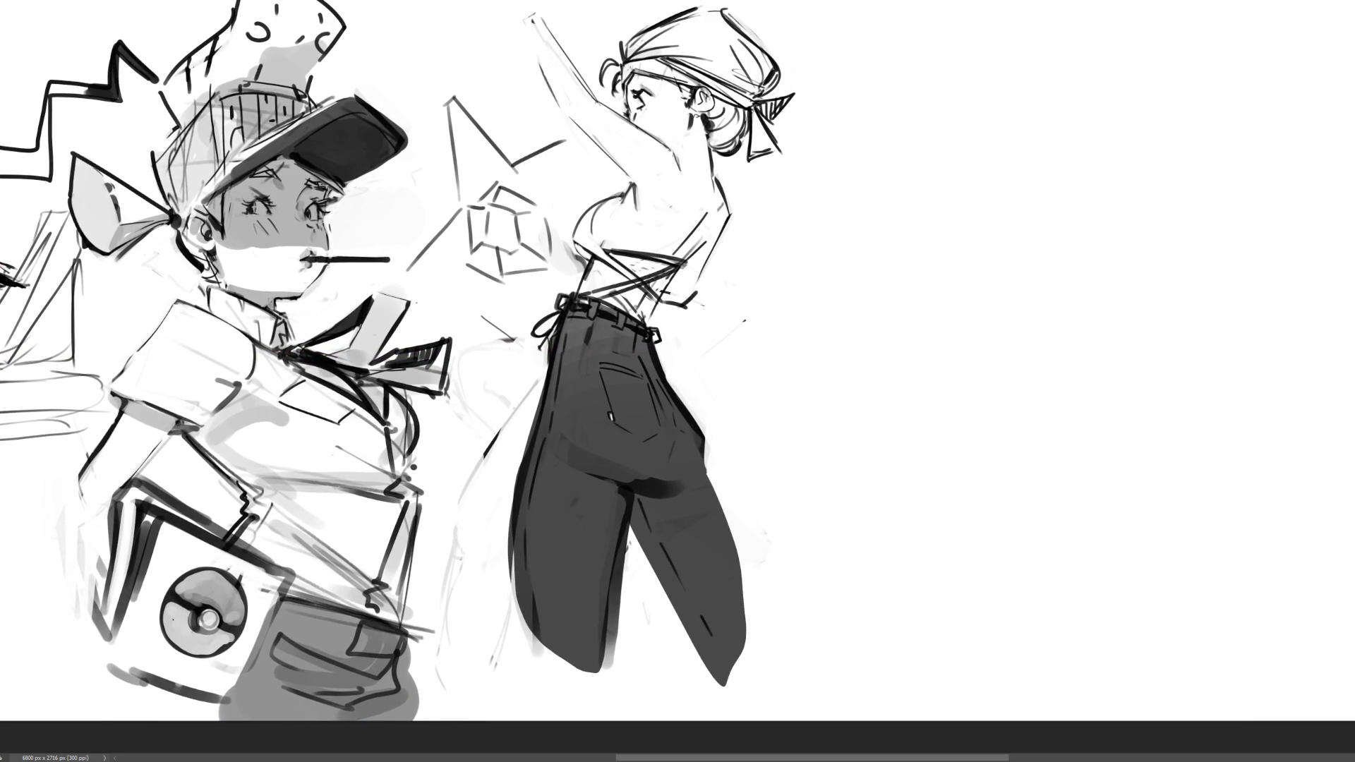
# - Lasso the areas beside the bandana figure's trousers and delete the faint stray strokes
pyautogui.moveTo(791, 303)
pyautogui.mouseDown()
pyautogui.moveTo(698, 304)
pyautogui.moveTo(734, 498)
pyautogui.moveTo(812, 642)
pyautogui.mouseUp()
pyautogui.hotkey('ctrl', 'z')
pyautogui.hotkey('ctrl', 'z')
pyautogui.moveTo(730, 487)
pyautogui.mouseDown()
pyautogui.moveTo(829, 551)
pyautogui.moveTo(720, 288)
pyautogui.moveTo(706, 385)
pyautogui.mouseUp()
pyautogui.moveTo(522, 350)
pyautogui.mouseDown()
pyautogui.moveTo(545, 397)
pyautogui.moveTo(467, 706)
pyautogui.moveTo(429, 600)
pyautogui.moveTo(449, 422)
pyautogui.moveTo(475, 337)
pyautogui.moveTo(531, 351)
pyautogui.moveTo(540, 382)
pyautogui.mouseUp()
pyautogui.press('Delete')
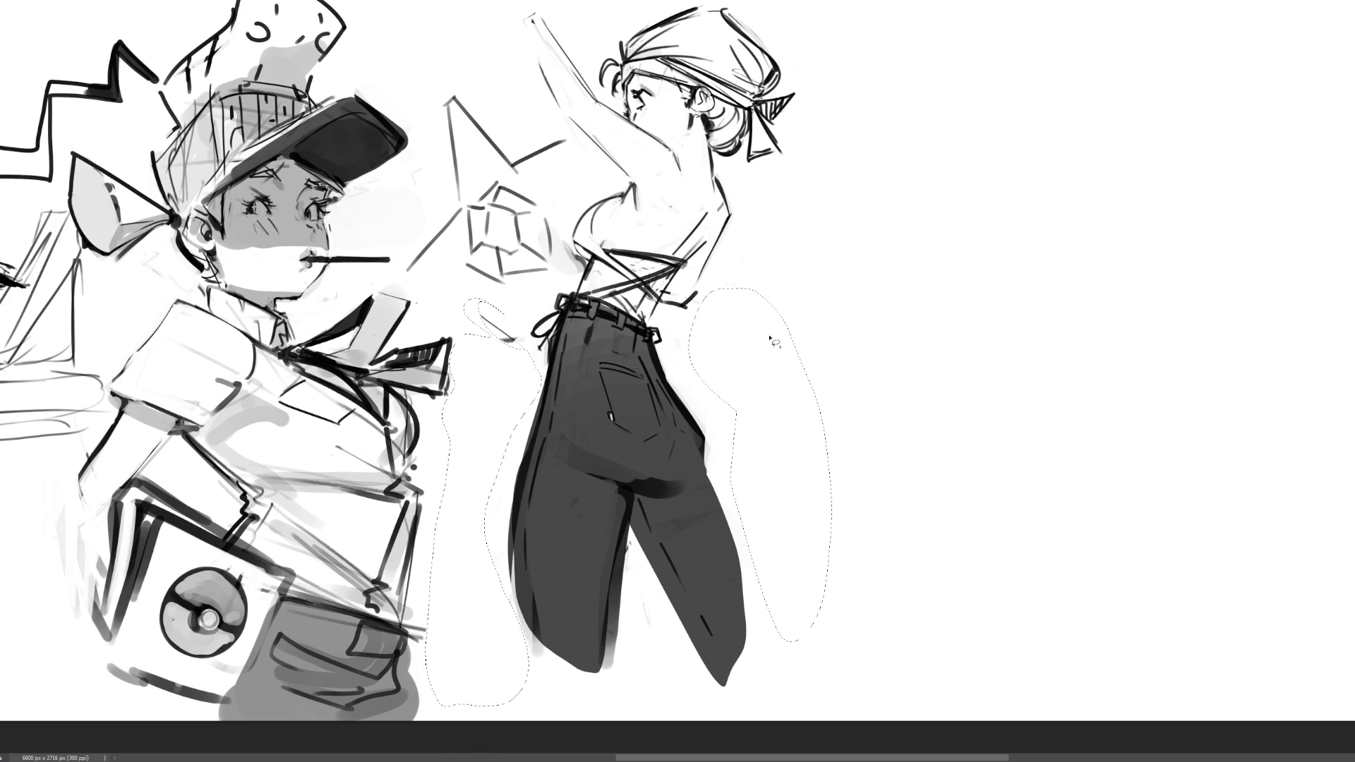
# - Deselect the lassoed area around the bandana figure's trousers
pyautogui.hotkey('ctrl', 'd')
pyautogui.scroll(1, 678, 370)
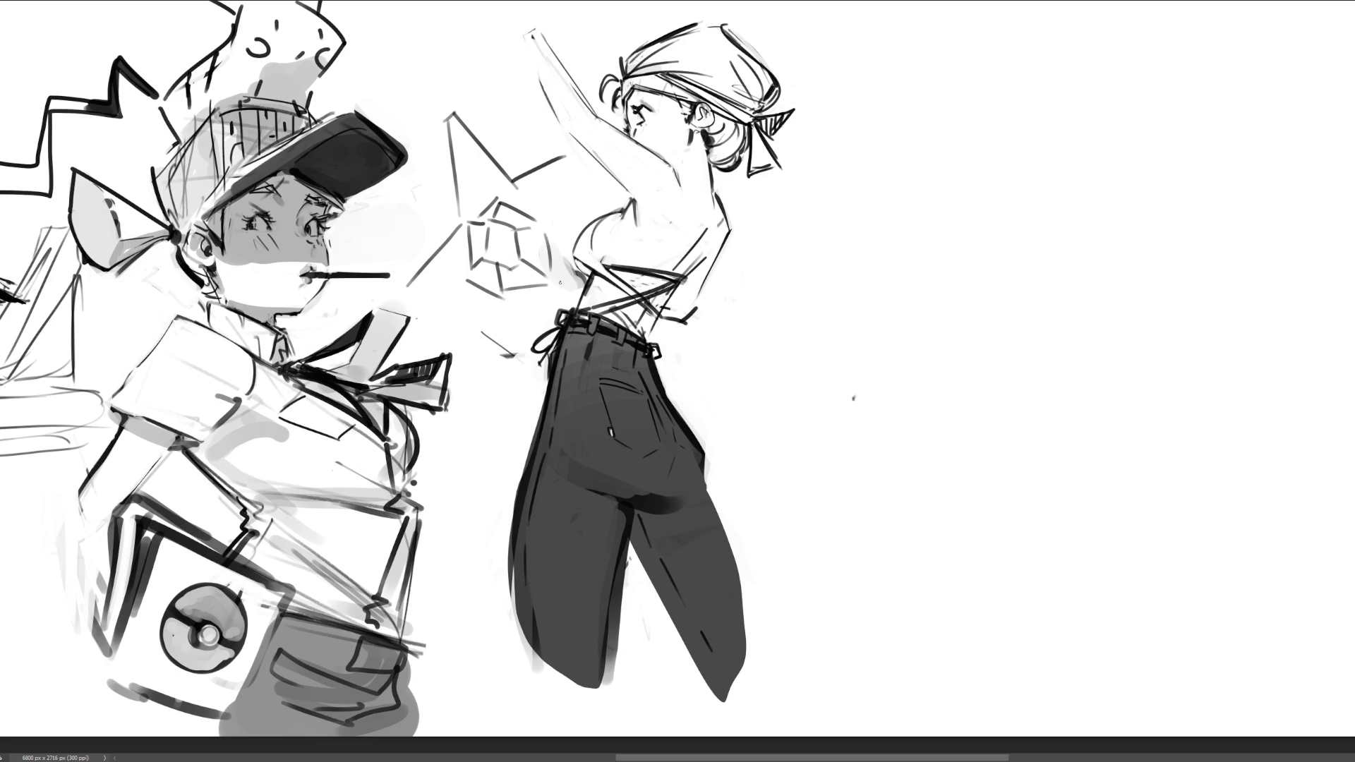
# - Draw a small ball beside her waist with hatching, a band line and faint shading
pyautogui.moveTo(558, 279)
pyautogui.mouseDown()
pyautogui.moveTo(566, 263)
pyautogui.moveTo(544, 305)
pyautogui.moveTo(523, 296)
pyautogui.mouseUp()
pyautogui.hotkey('ctrl', 'z')
pyautogui.hotkey('ctrl', 'z')
pyautogui.hotkey('ctrl', 'shift', 'z')
pyautogui.hotkey('ctrl', 'z')
pyautogui.moveTo(520, 281); pyautogui.dragTo(553, 279)
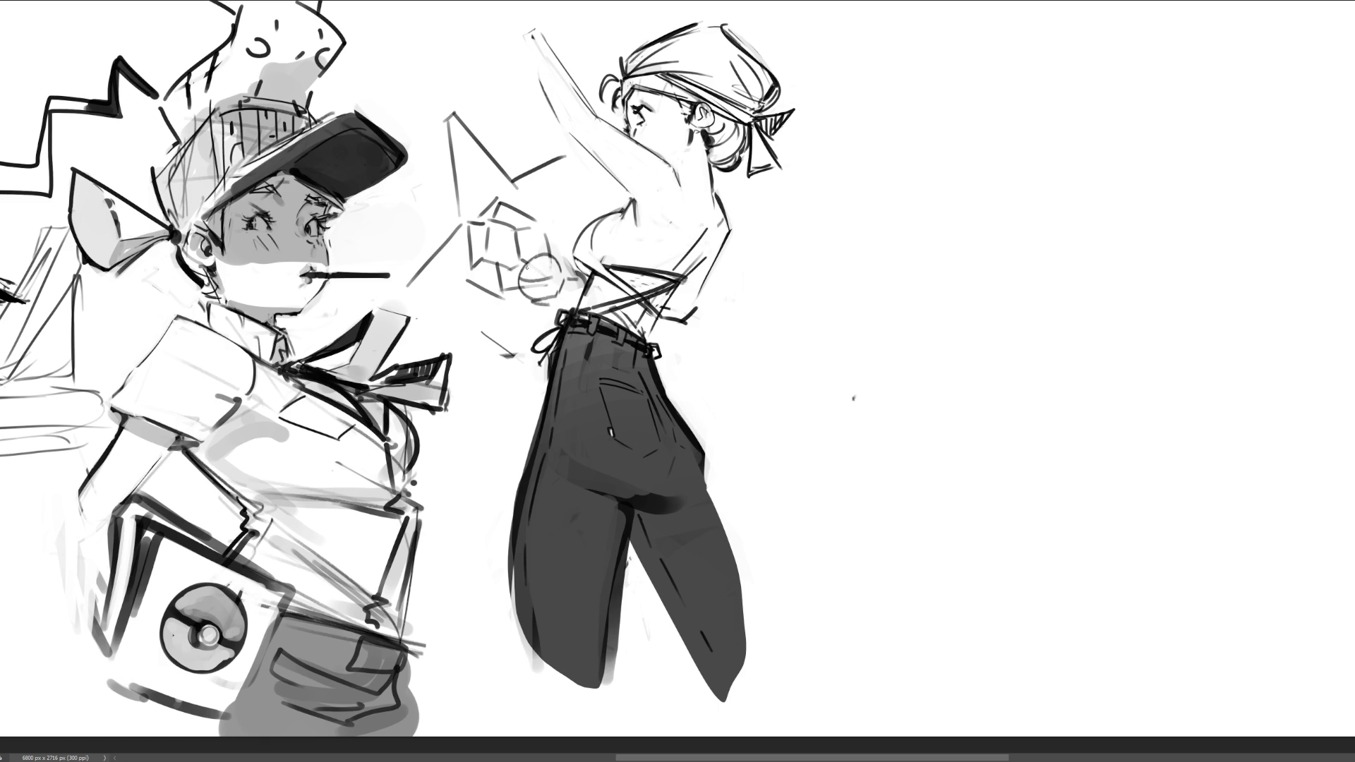
pyautogui.moveTo(538, 255); pyautogui.dragTo(540, 276)
pyautogui.moveTo(544, 254); pyautogui.dragTo(550, 280)
pyautogui.moveTo(555, 259); pyautogui.dragTo(557, 286)
pyautogui.moveTo(560, 280)
pyautogui.mouseDown()
pyautogui.moveTo(576, 264)
pyautogui.moveTo(540, 309)
pyautogui.moveTo(553, 300)
pyautogui.mouseUp()
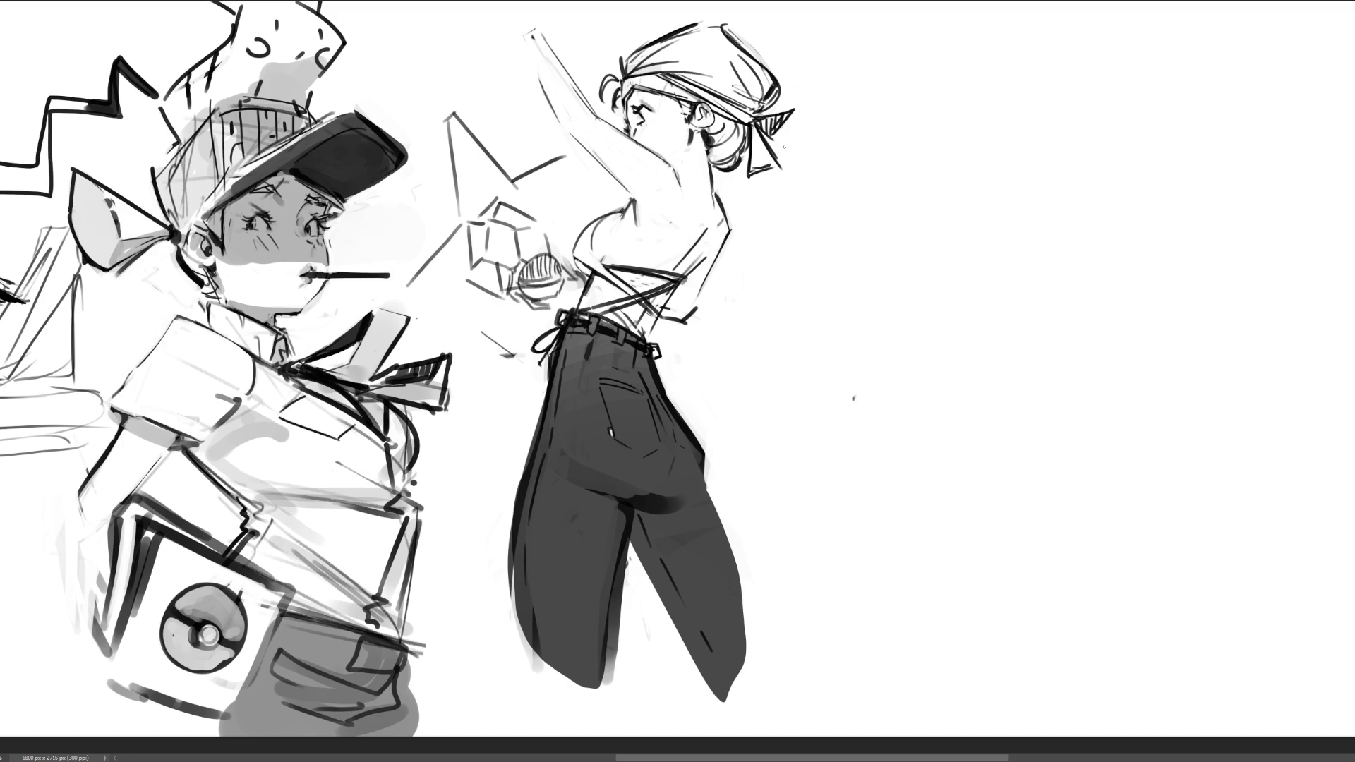
# - Sketch the raised hand's outline and fingers, removing a stray inner stroke
pyautogui.moveTo(537, 29)
pyautogui.mouseDown()
pyautogui.moveTo(506, 78)
pyautogui.moveTo(523, 82)
pyautogui.mouseUp()
pyautogui.moveTo(541, 35); pyautogui.dragTo(523, 84)
pyautogui.moveTo(544, 35)
pyautogui.mouseDown()
pyautogui.moveTo(524, 88)
pyautogui.moveTo(537, 66)
pyautogui.moveTo(539, 81)
pyautogui.mouseUp()
pyautogui.hotkey('ctrl', 'z')
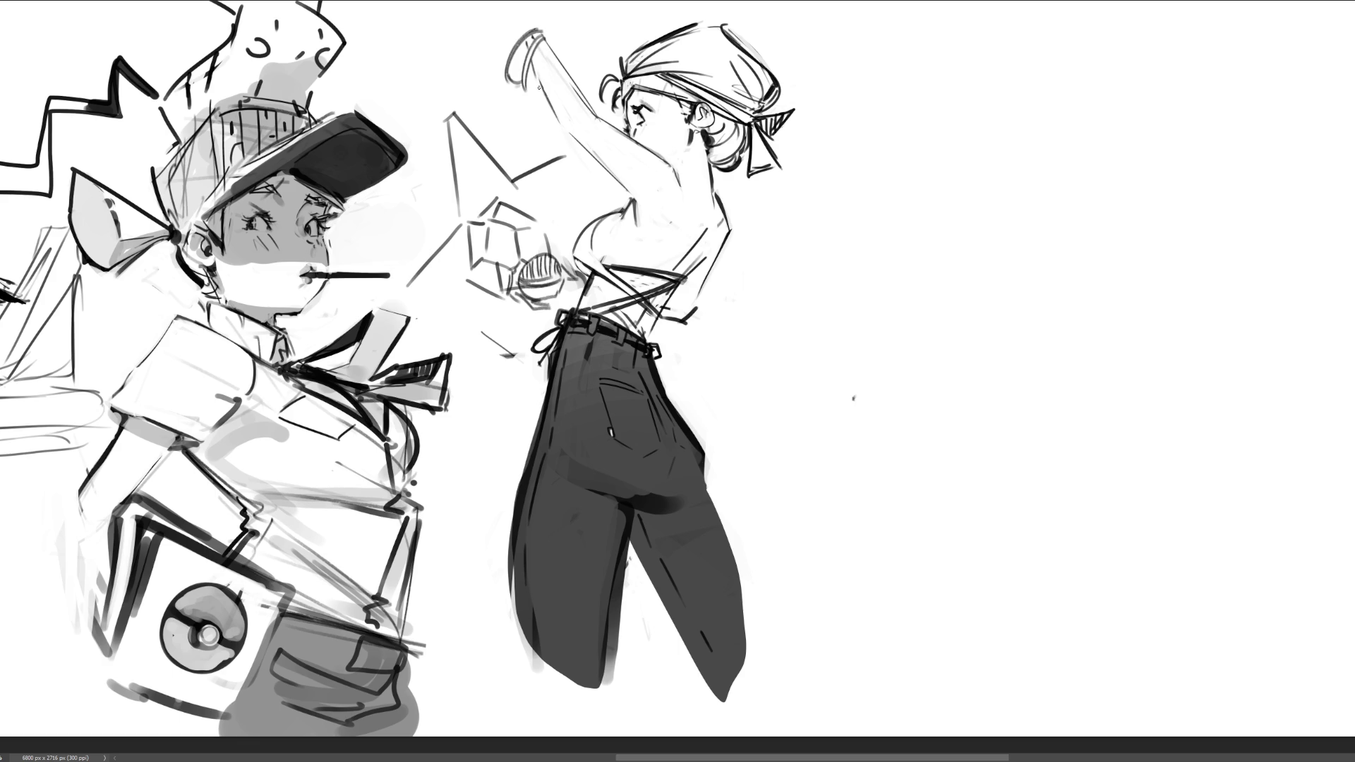
pyautogui.hotkey('ctrl', 'z')
pyautogui.moveTo(492, 2)
pyautogui.mouseDown()
pyautogui.moveTo(531, 25)
pyautogui.moveTo(519, 35)
pyautogui.moveTo(528, 26)
pyautogui.mouseUp()
# - Hatch the object held in the raised hand, discarding a long line and a waist stroke
pyautogui.hotkey('ctrl', 'z')
pyautogui.hotkey('ctrl', 'z')
pyautogui.hotkey('ctrl', 'z')
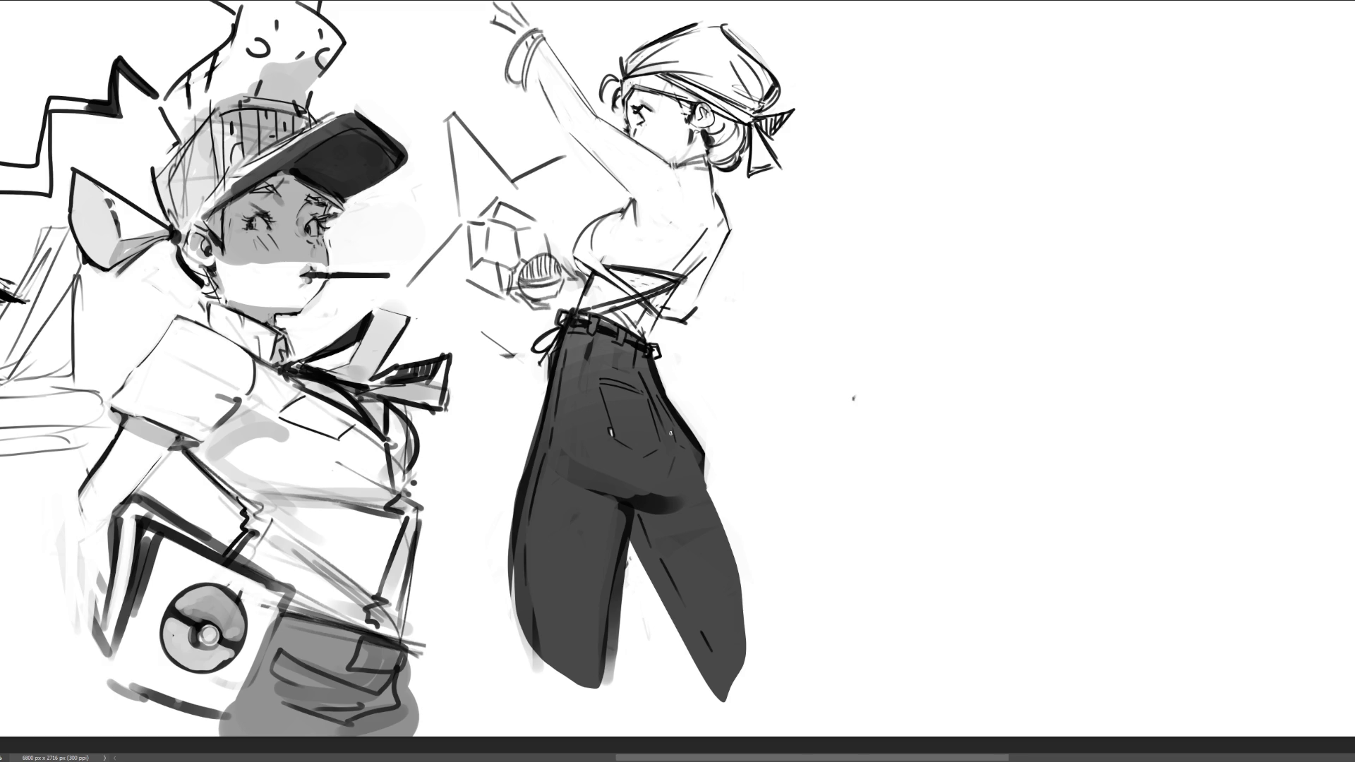
pyautogui.moveTo(592, 292)
pyautogui.mouseDown()
pyautogui.moveTo(585, 308)
pyautogui.moveTo(671, 292)
pyautogui.mouseUp()
pyautogui.hotkey('ctrl', 'z')
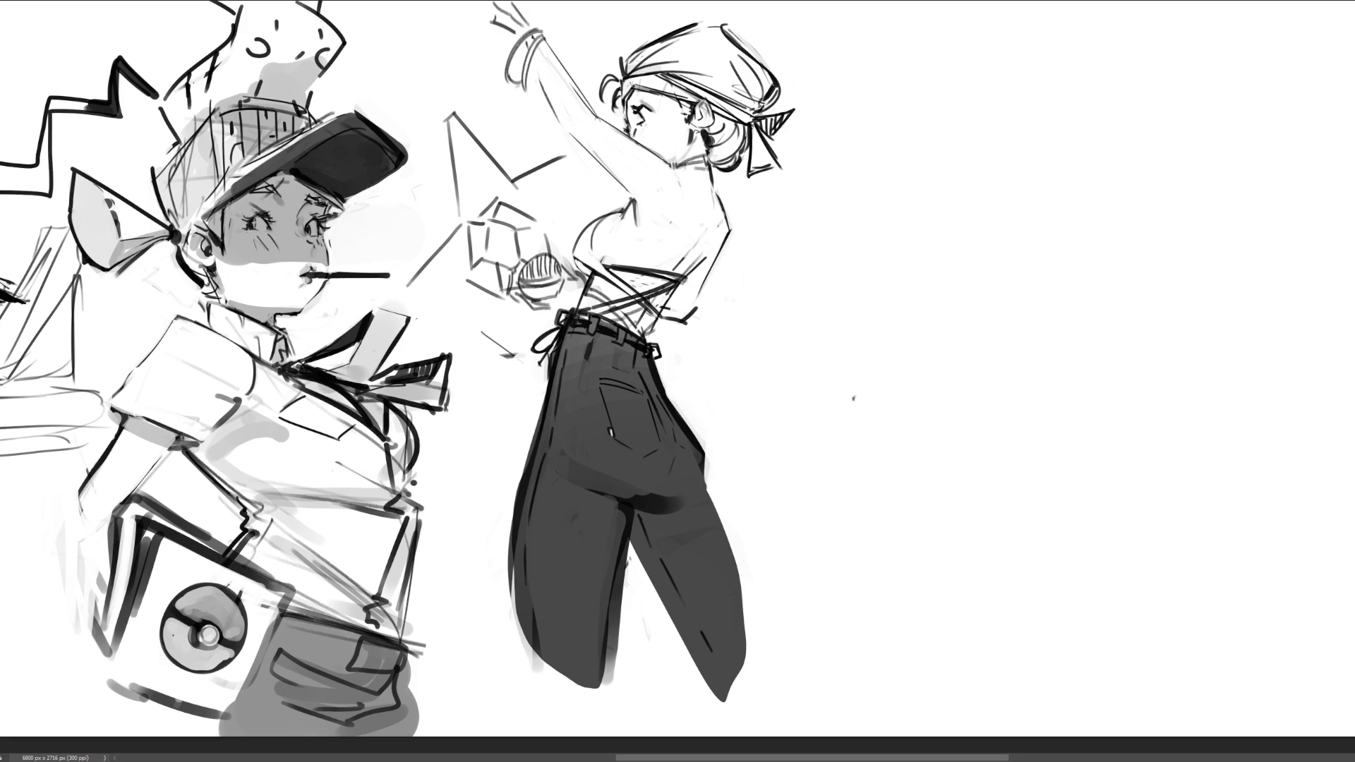
pyautogui.moveTo(498, 11); pyautogui.dragTo(506, 25)
pyautogui.moveTo(502, 13); pyautogui.dragTo(520, 33)
# - Sample the trousers' dark grey and extend their right edge downward
pyautogui.keyDown('alt'); pyautogui.click(696, 464); pyautogui.keyUp('alt')
pyautogui.moveTo(701, 462); pyautogui.dragTo(702, 487)
pyautogui.moveTo(705, 487); pyautogui.dragTo(714, 500)
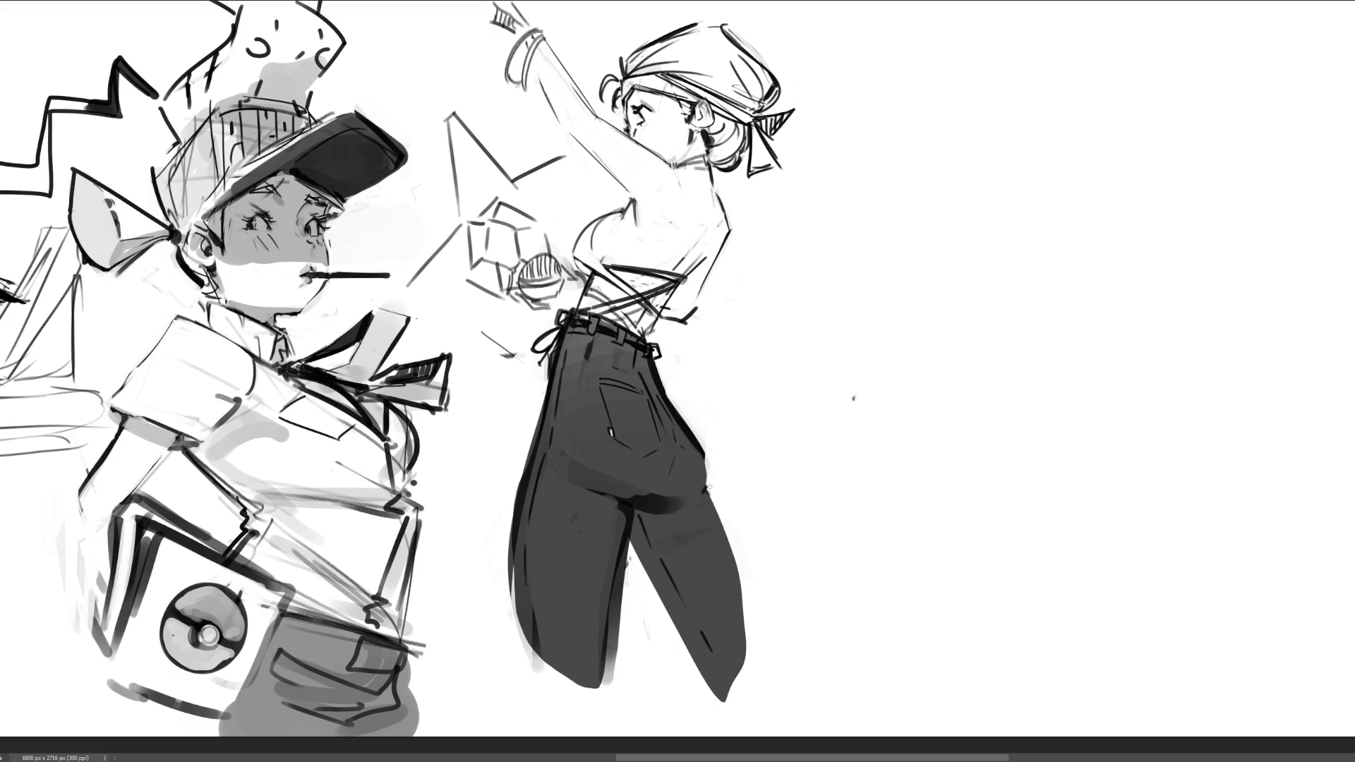